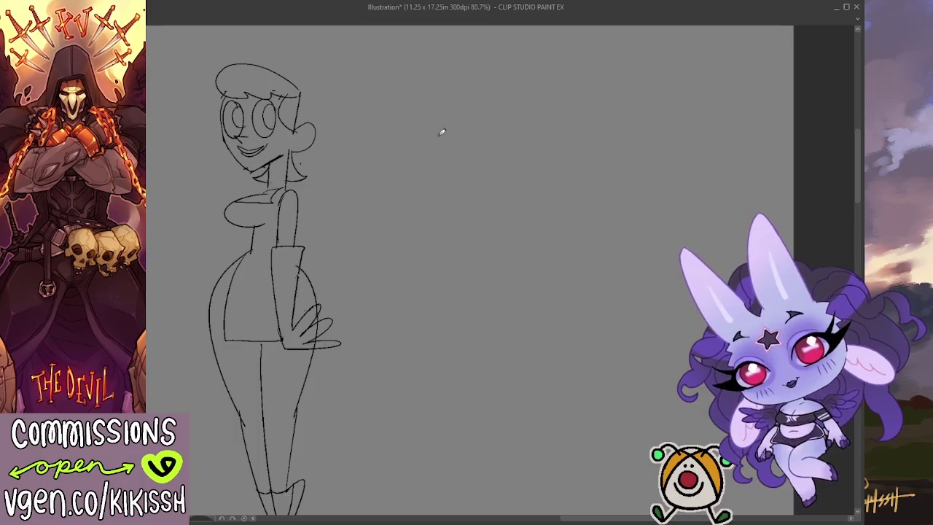
Sketch a new head's V-shaped chin outline beside the mom figure.
mouse_move(404, 279)
mouse_down()
mouse_move(598, 169)
mouse_move(648, 167)
mouse_move(506, 425)
mouse_move(460, 358)
mouse_move(481, 345)
mouse_move(548, 173)
mouse_up()
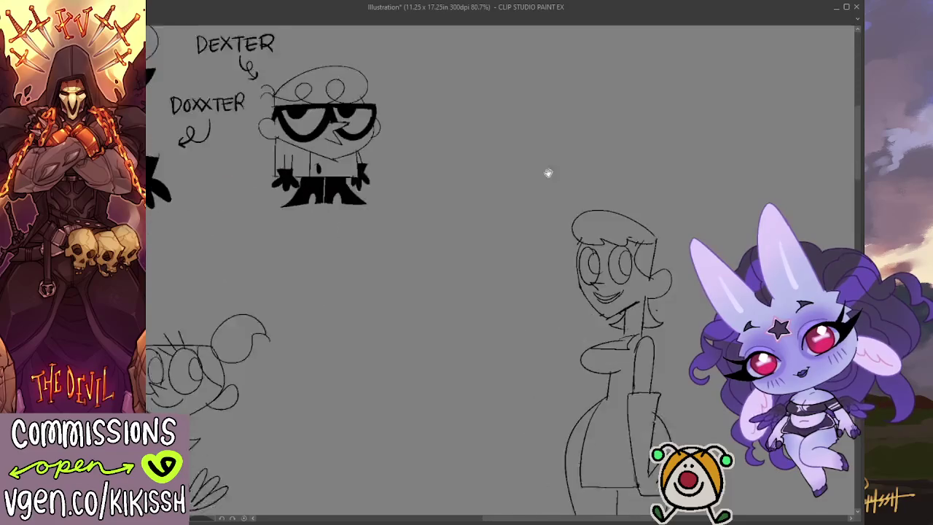
drag(538, 292, 510, 177)
mouse_move(545, 257)
mouse_down()
mouse_move(433, 187)
mouse_move(459, 250)
mouse_move(427, 256)
mouse_up()
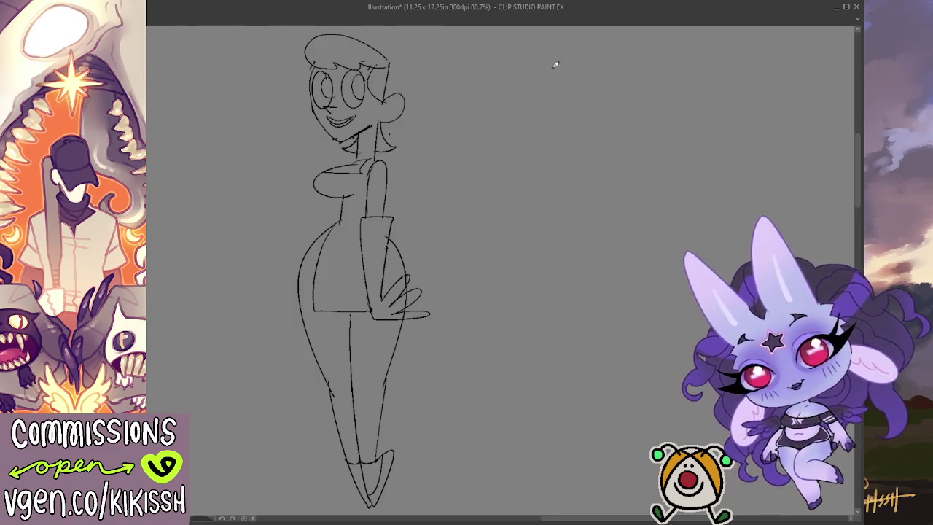
mouse_move(522, 82)
mouse_down()
mouse_move(548, 141)
mouse_move(598, 128)
mouse_up()
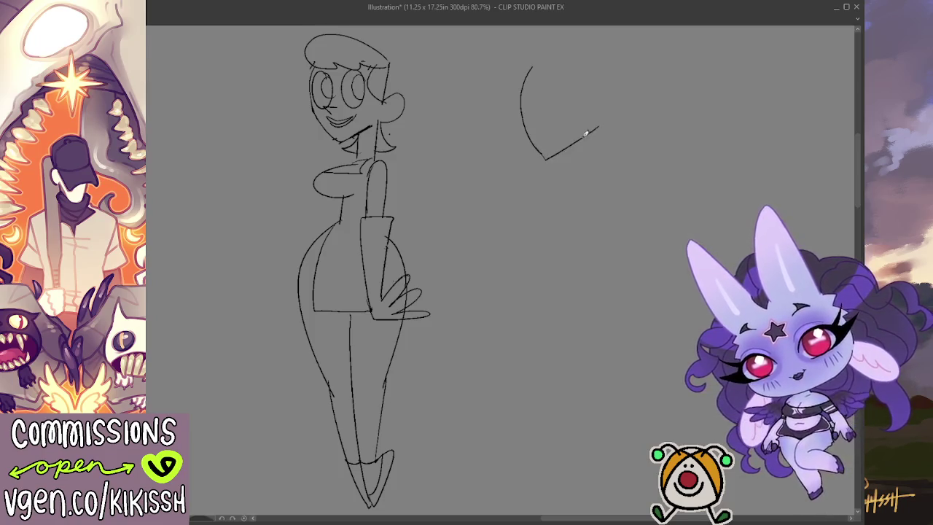
key(ctrl+z)
mouse_move(530, 104)
mouse_down()
mouse_move(550, 156)
mouse_move(623, 95)
mouse_up()
drag(533, 71, 618, 90)
Redraw the arc across the top of the head and try a hairline zigzag.
key(ctrl+z)
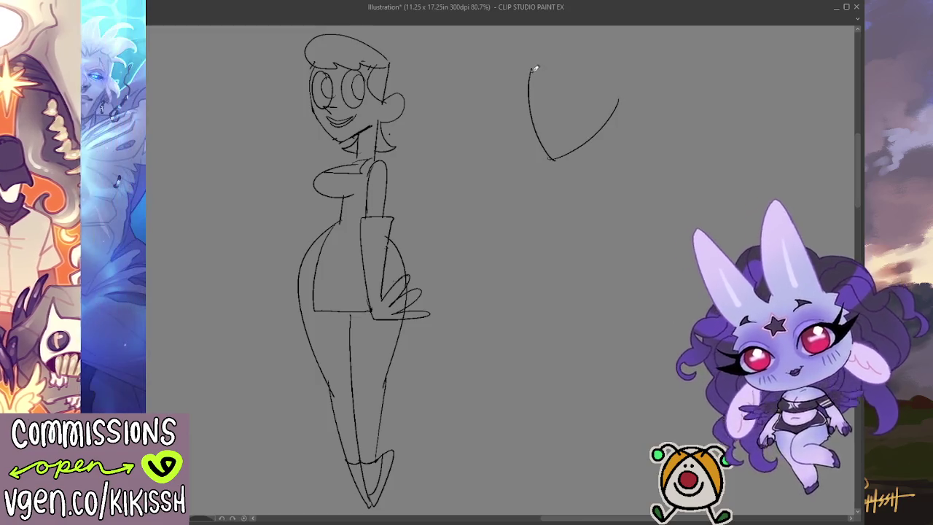
drag(531, 69, 613, 89)
key(ctrl+z)
mouse_move(533, 69)
mouse_down()
mouse_move(598, 65)
mouse_move(611, 89)
mouse_up()
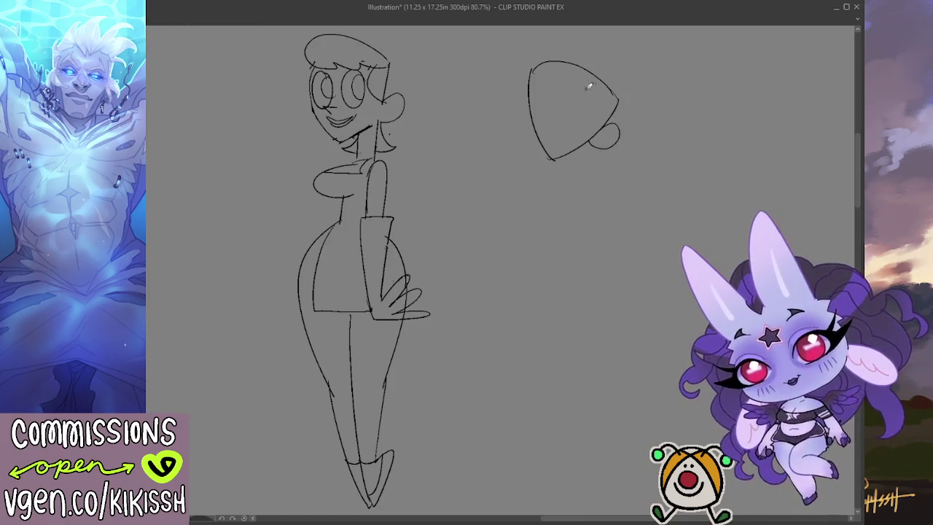
mouse_move(620, 88)
mouse_down()
mouse_move(538, 38)
mouse_move(518, 59)
mouse_move(557, 87)
mouse_move(579, 73)
mouse_move(605, 87)
mouse_move(540, 45)
mouse_move(525, 54)
mouse_move(538, 93)
mouse_move(576, 82)
mouse_move(611, 102)
mouse_up()
key(ctrl+z)
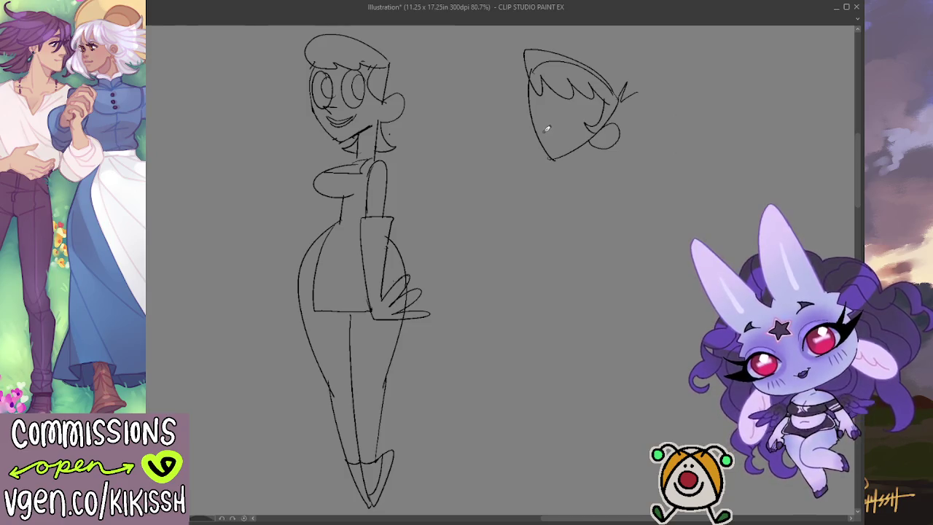
Fill the left eye solid black and add lashes beside both eyes.
mouse_move(561, 126)
mouse_down()
mouse_move(545, 122)
mouse_move(561, 132)
mouse_move(574, 98)
mouse_move(541, 123)
mouse_move(551, 113)
mouse_up()
key(ctrl+z)
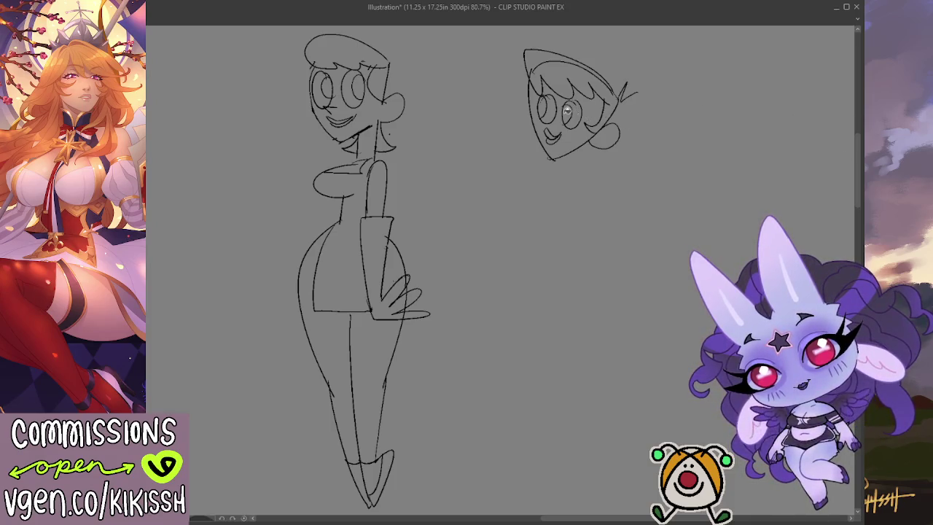
drag(549, 105, 543, 113)
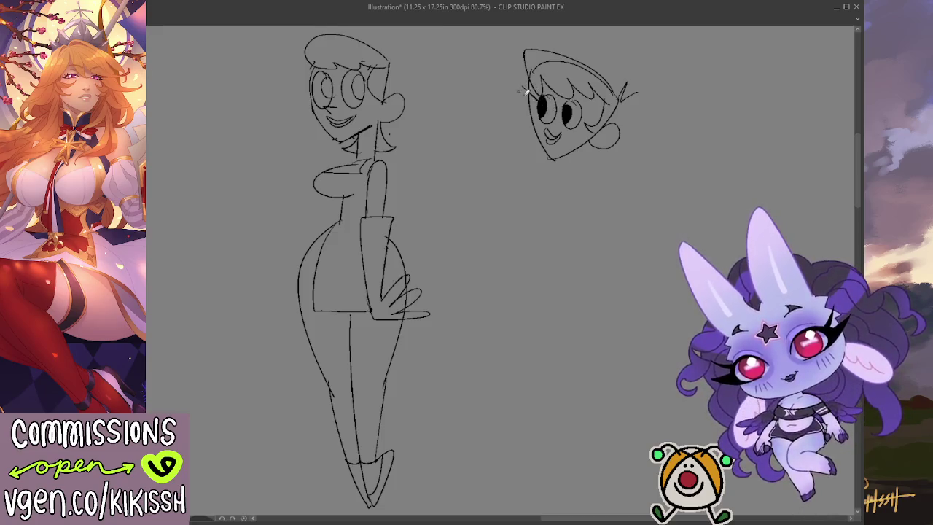
drag(537, 103, 522, 99)
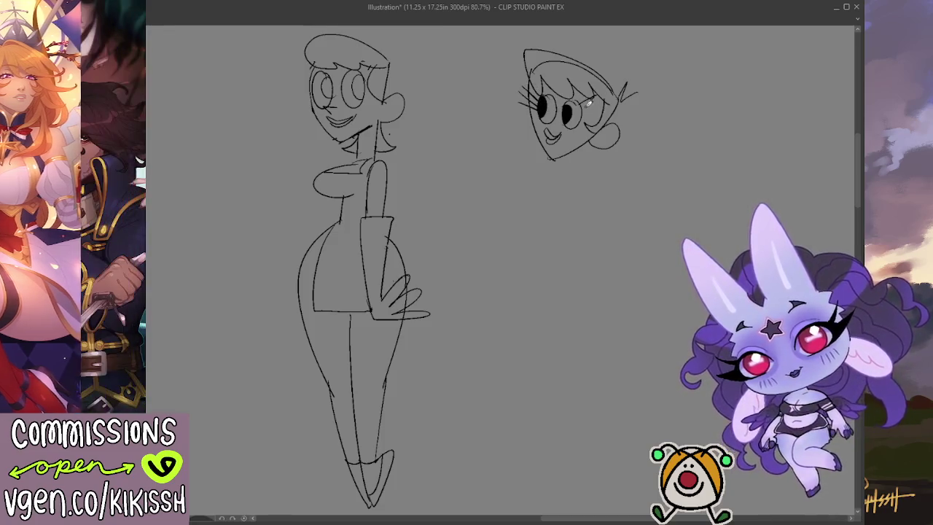
drag(583, 112, 608, 107)
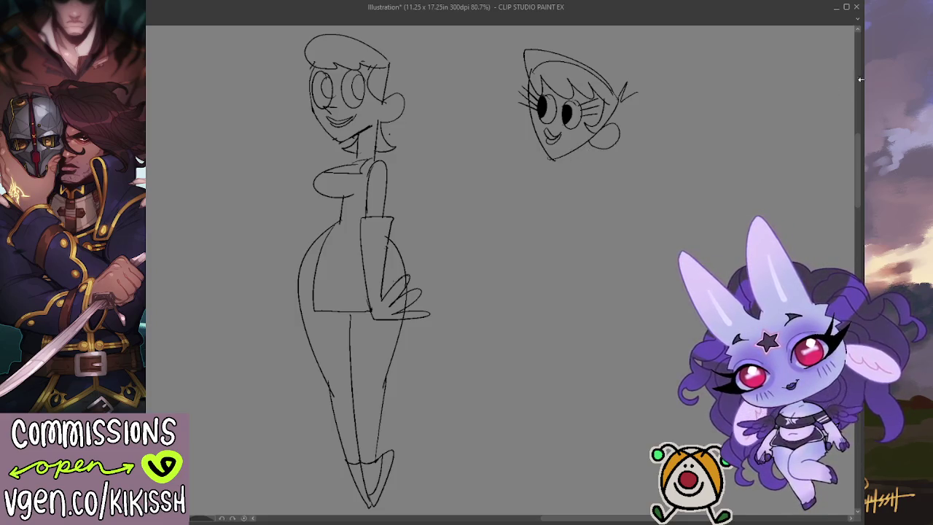
Lasso the new head, scale it up slightly and nudge it left.
scroll(658, 41, up, 1)
drag(474, 116, 511, 183)
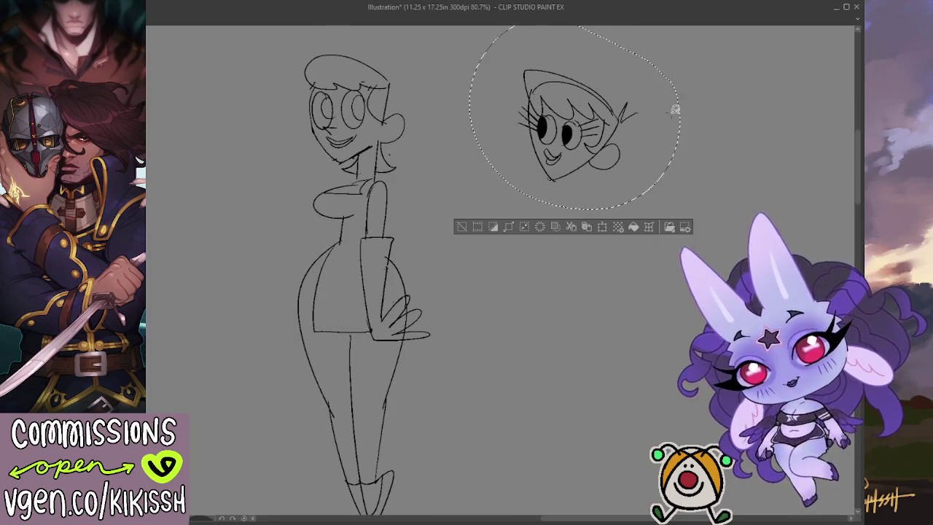
key(ctrl+t)
mouse_move(574, 209)
mouse_down()
mouse_move(563, 249)
mouse_move(566, 235)
mouse_up()
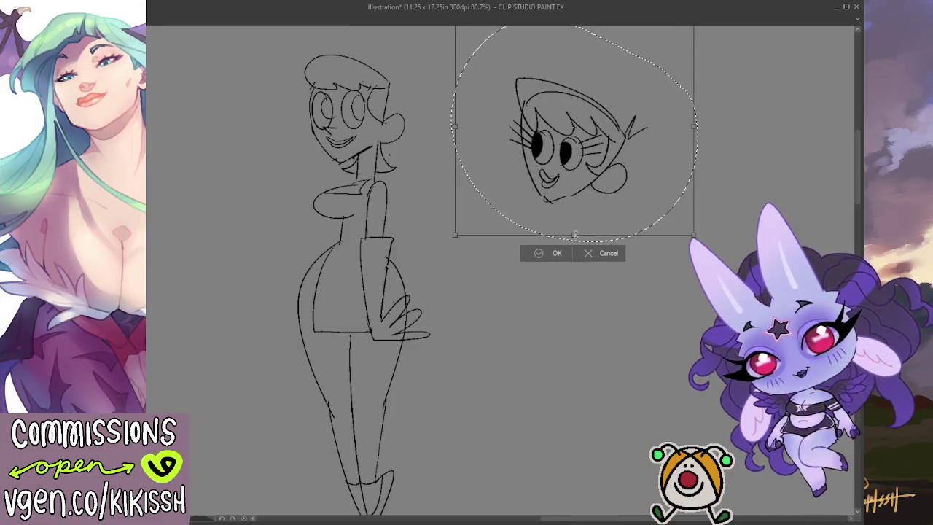
drag(575, 191, 568, 188)
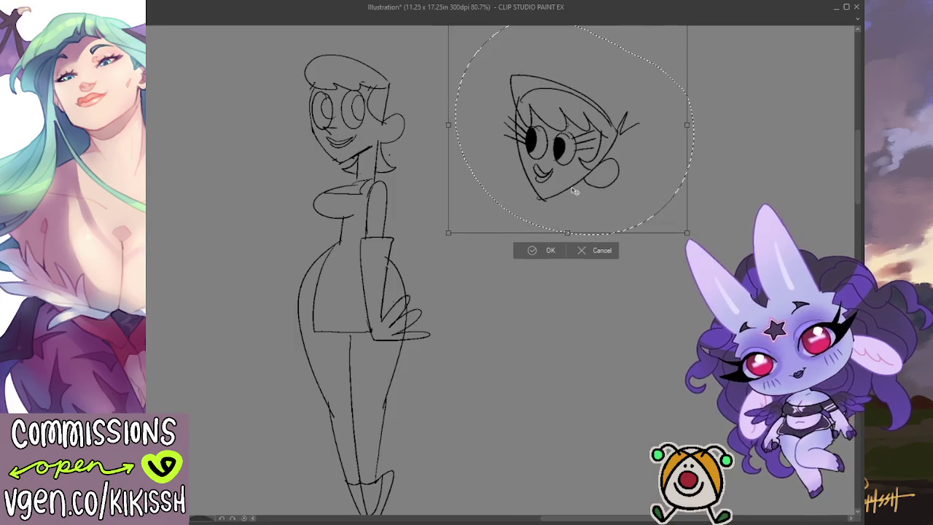
click(534, 248)
key(ctrl+d)
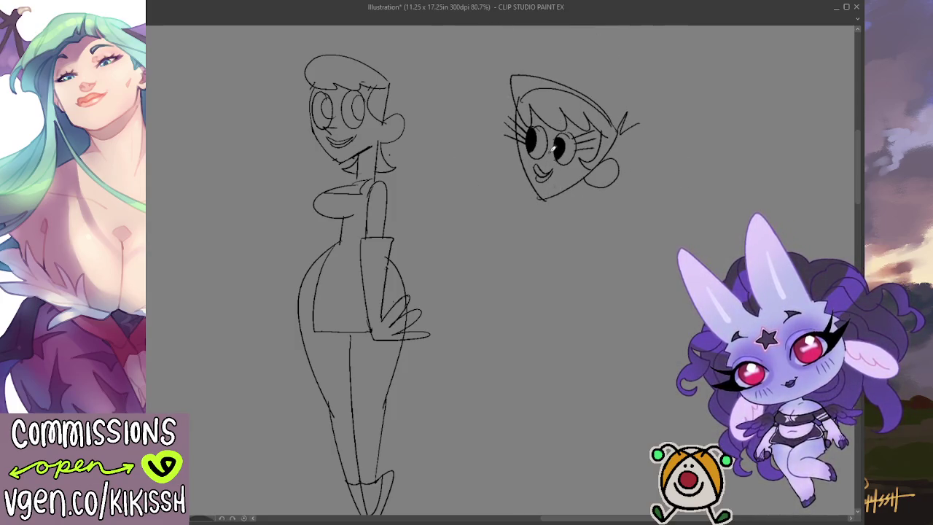
Redraw the mouth as a smile and erase stray eye and face lines.
drag(536, 166, 551, 170)
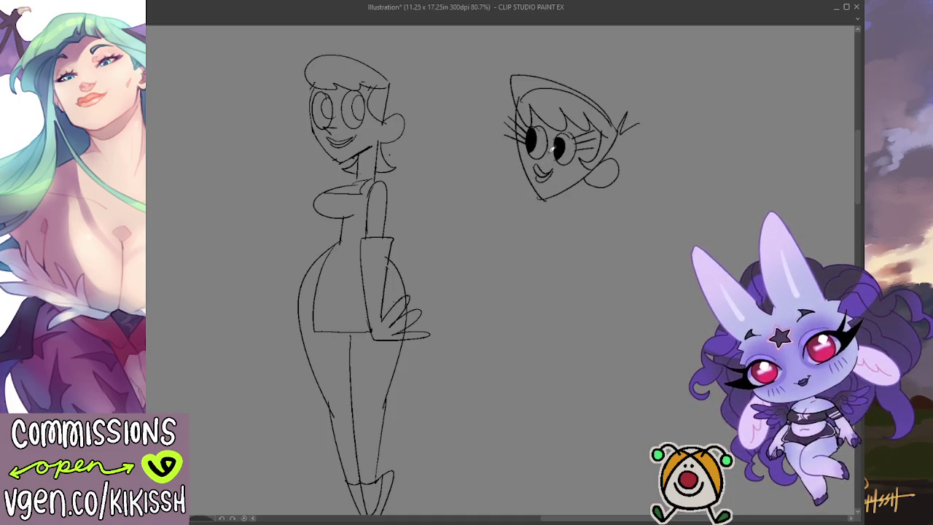
key(e)
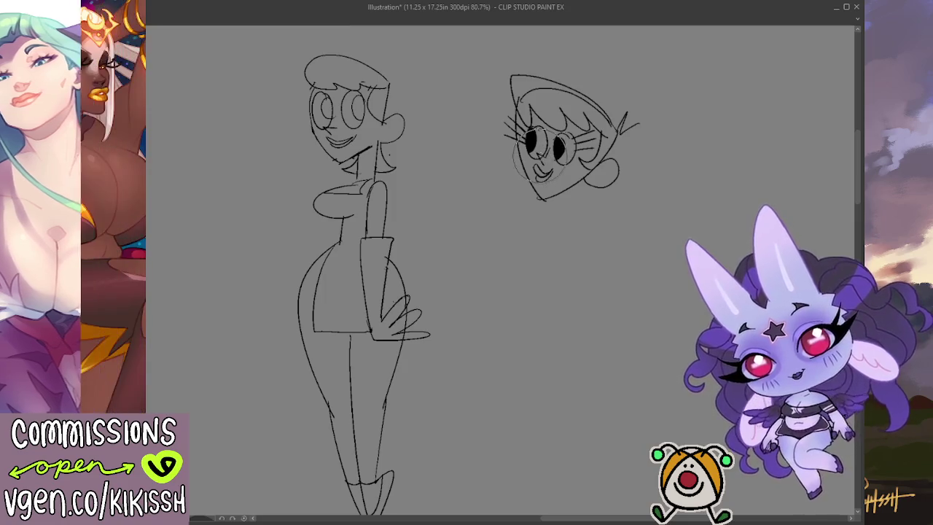
drag(543, 169, 557, 149)
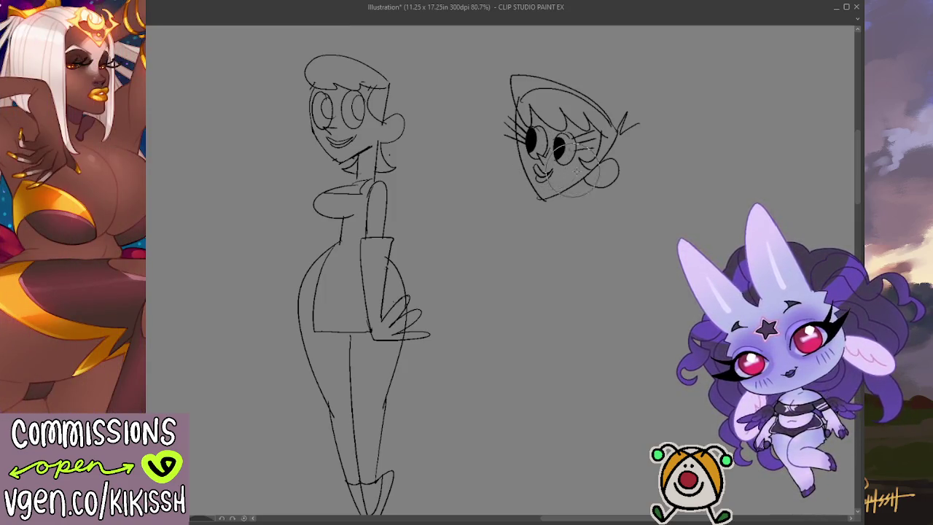
drag(612, 207, 604, 178)
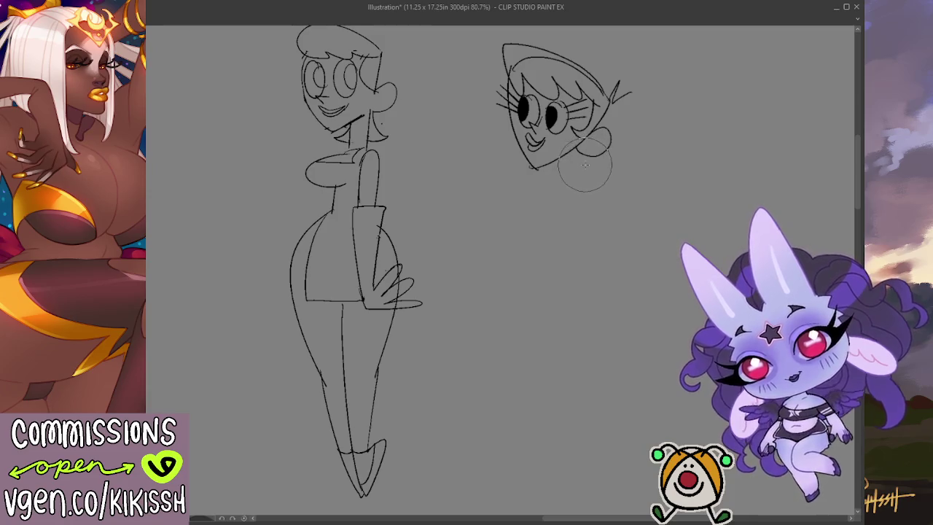
key(p)
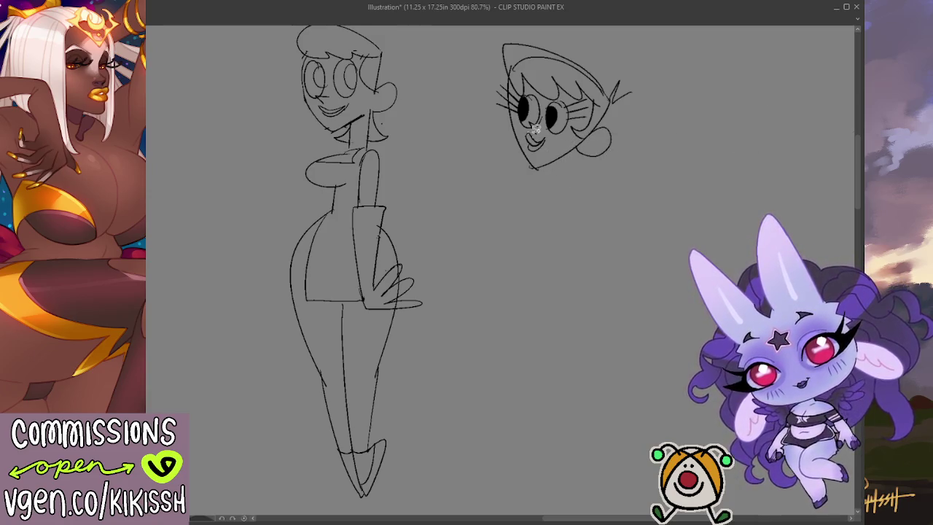
drag(549, 132, 547, 134)
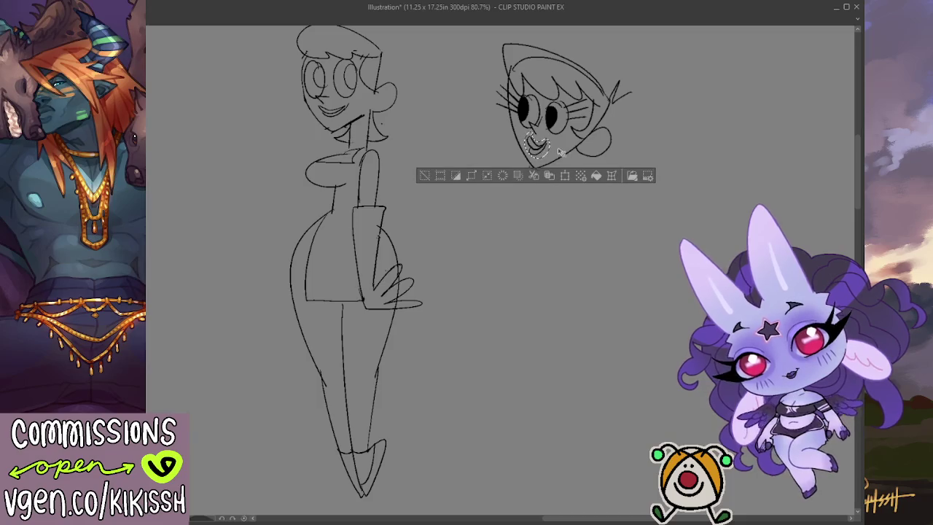
key(ctrl+d)
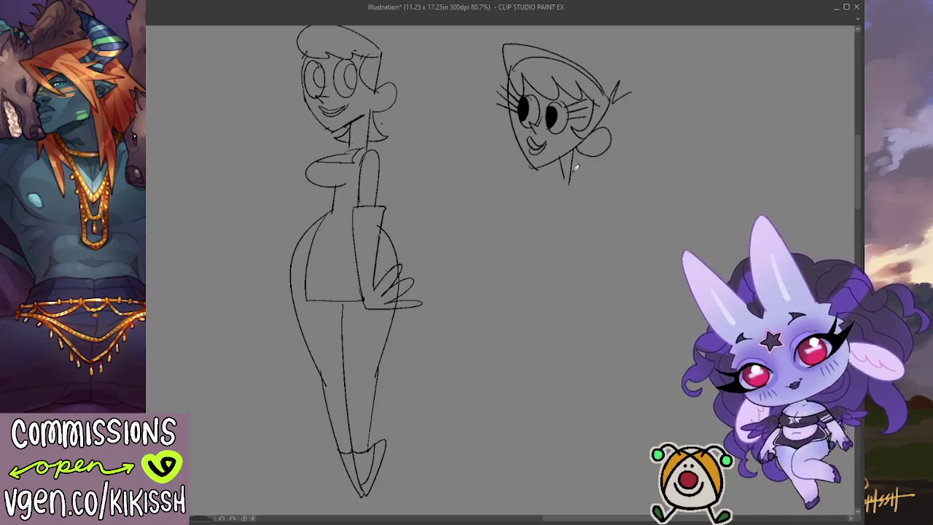
Draw a small V-shaped neck under the head.
drag(540, 170, 571, 196)
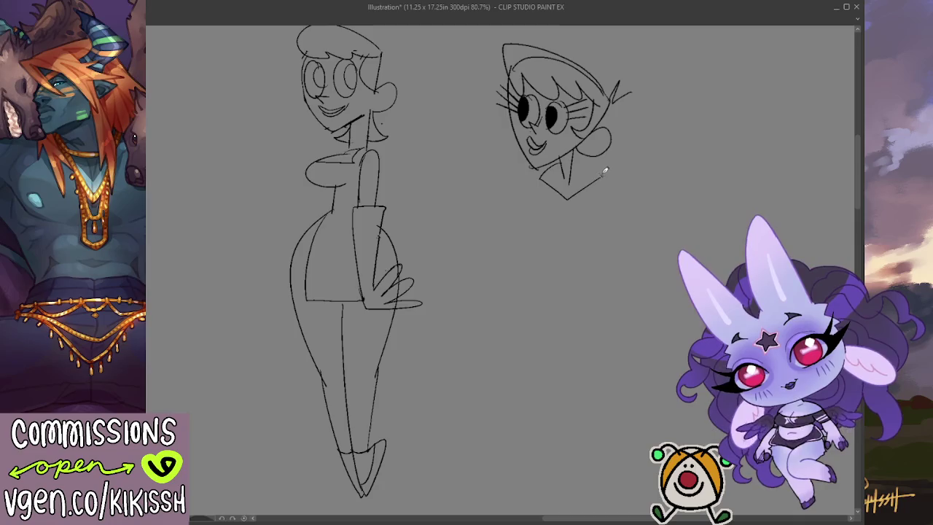
key(ctrl+z)
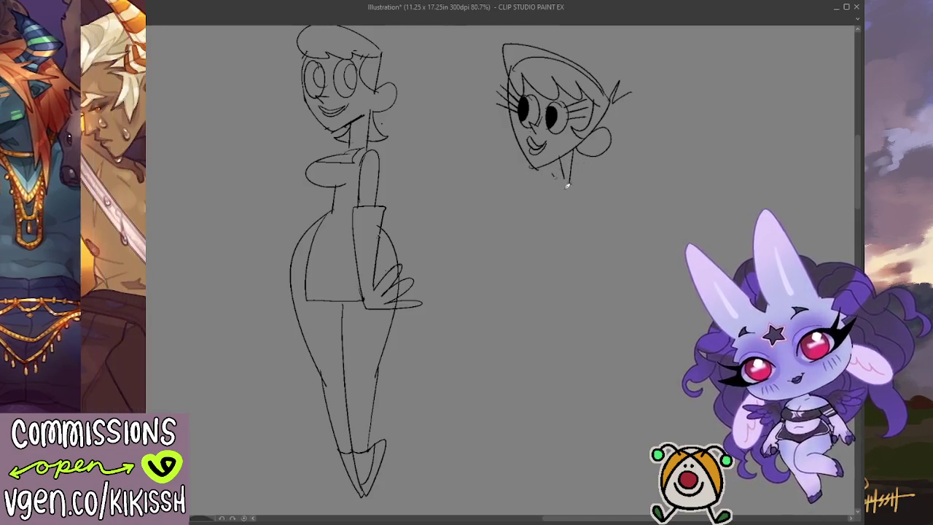
mouse_move(555, 175)
mouse_down()
mouse_move(576, 181)
mouse_move(570, 172)
mouse_move(567, 191)
mouse_up()
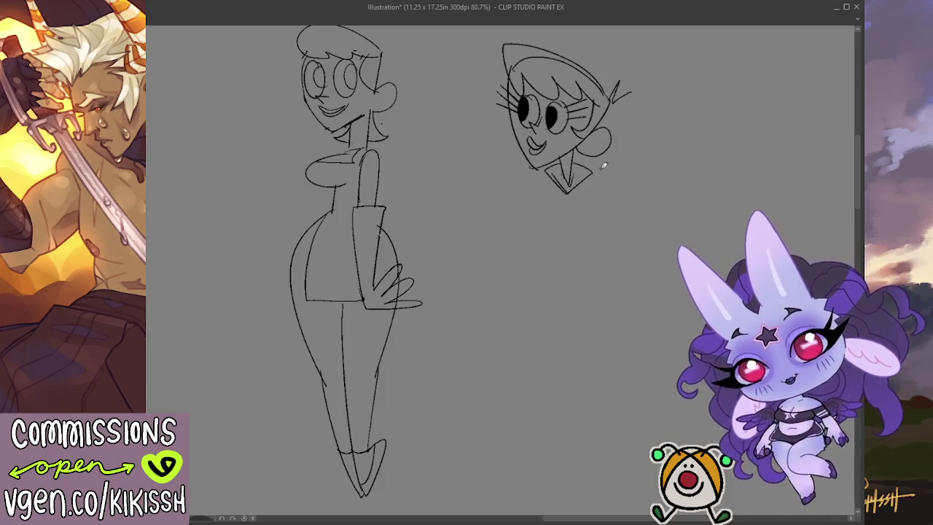
mouse_move(537, 196)
mouse_down()
mouse_move(552, 194)
mouse_move(565, 214)
mouse_up()
key(ctrl+z)
key(ctrl+z)
key(ctrl+z)
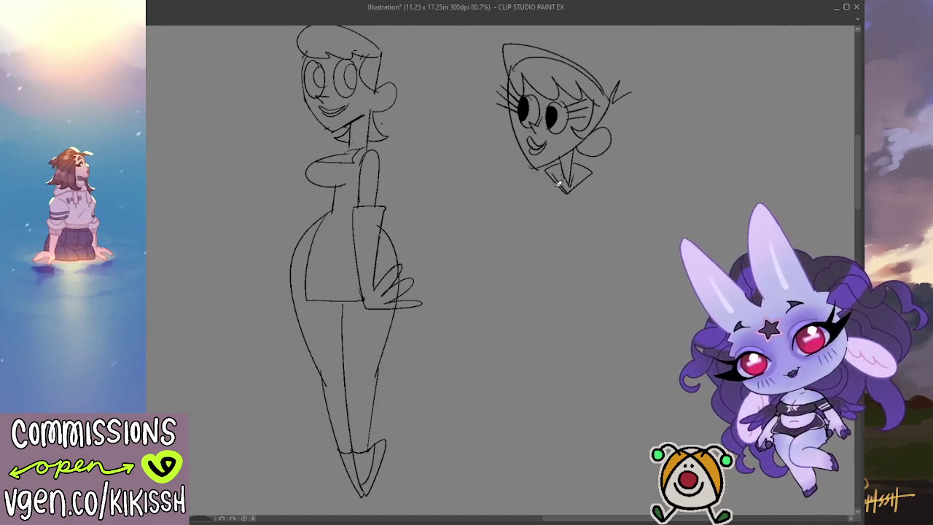
Try neck, shoulder and vertical body lines below the head.
key(ctrl+z)
mouse_move(559, 179)
mouse_down()
mouse_move(585, 213)
mouse_move(539, 227)
mouse_move(573, 214)
mouse_up()
key(ctrl+z)
key(ctrl+z)
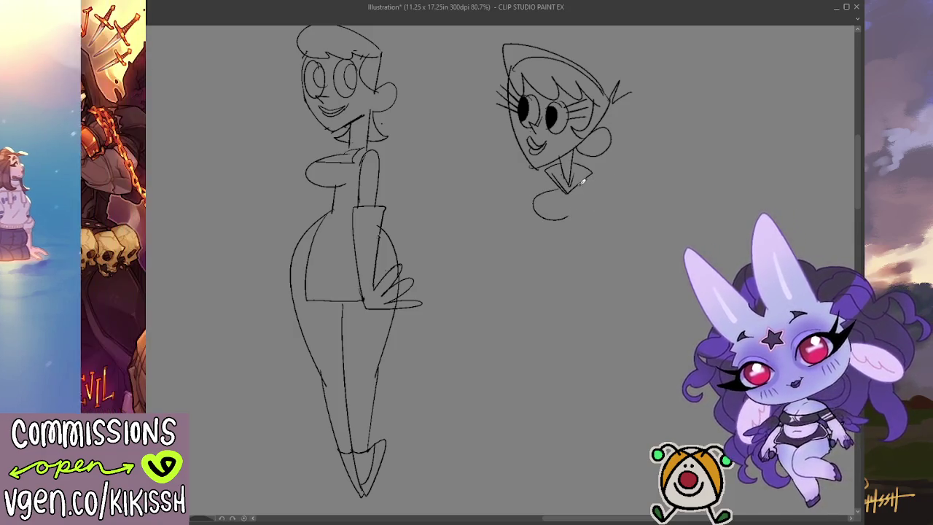
mouse_move(583, 188)
mouse_down()
mouse_move(605, 200)
mouse_move(583, 214)
mouse_up()
key(ctrl+z)
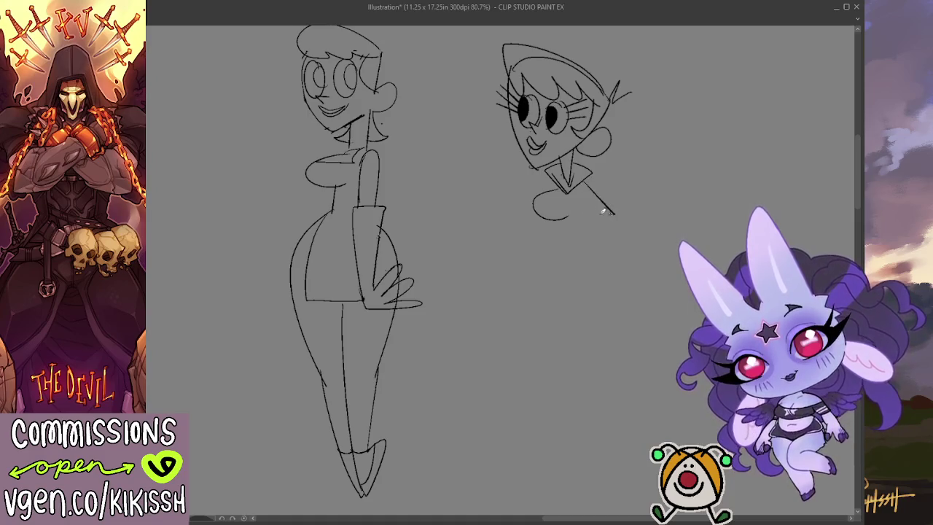
key(ctrl+z)
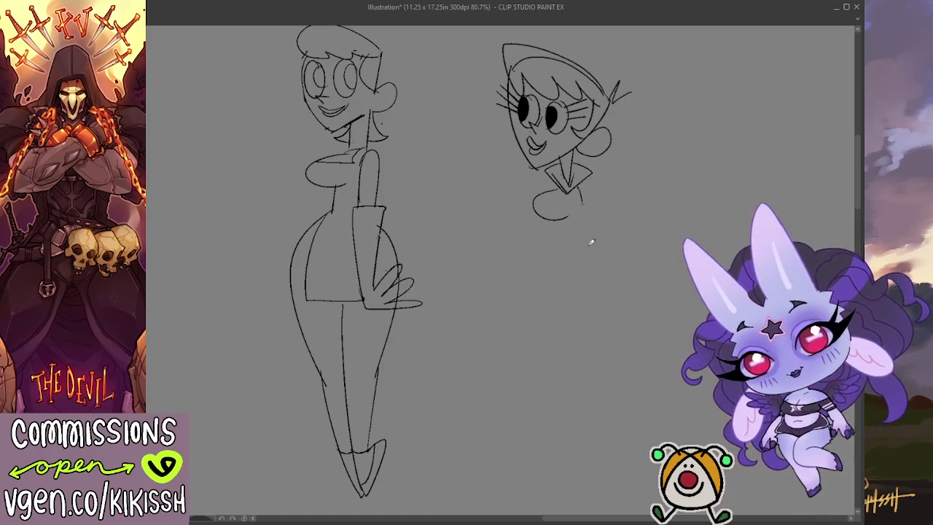
drag(583, 183, 584, 224)
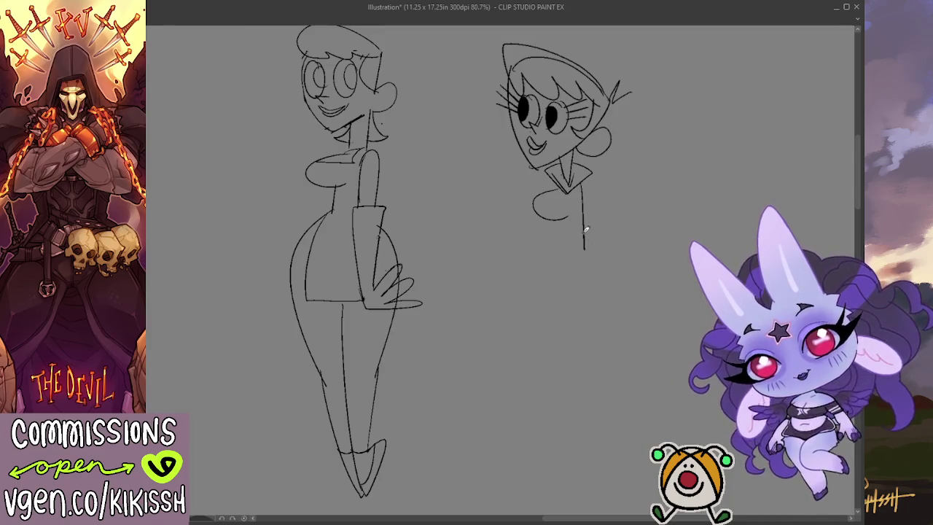
key(ctrl+z)
Sketch the hand's fingers and the right side of the torso.
mouse_move(580, 183)
mouse_down()
mouse_move(574, 239)
mouse_move(538, 219)
mouse_move(530, 273)
mouse_move(541, 274)
mouse_up()
key(ctrl+z)
mouse_move(534, 237)
mouse_down()
mouse_move(535, 246)
mouse_move(543, 236)
mouse_up()
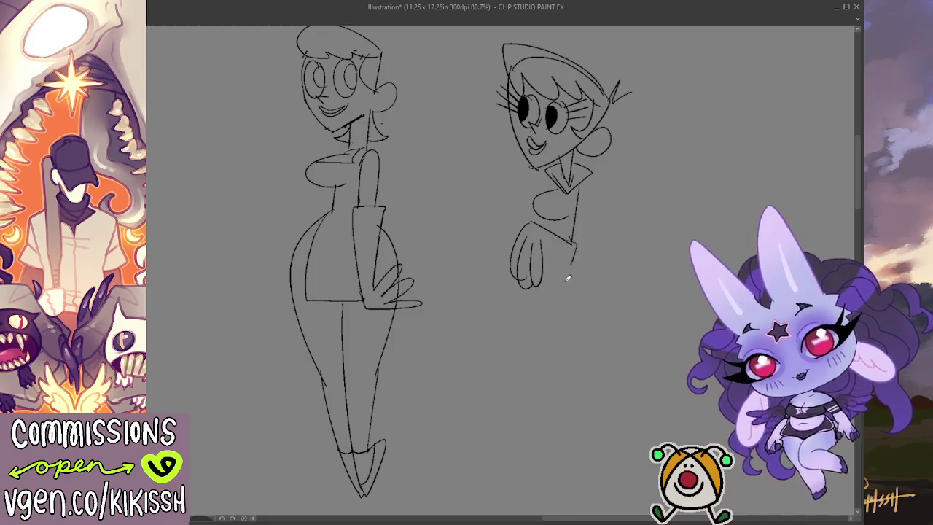
drag(581, 262, 589, 181)
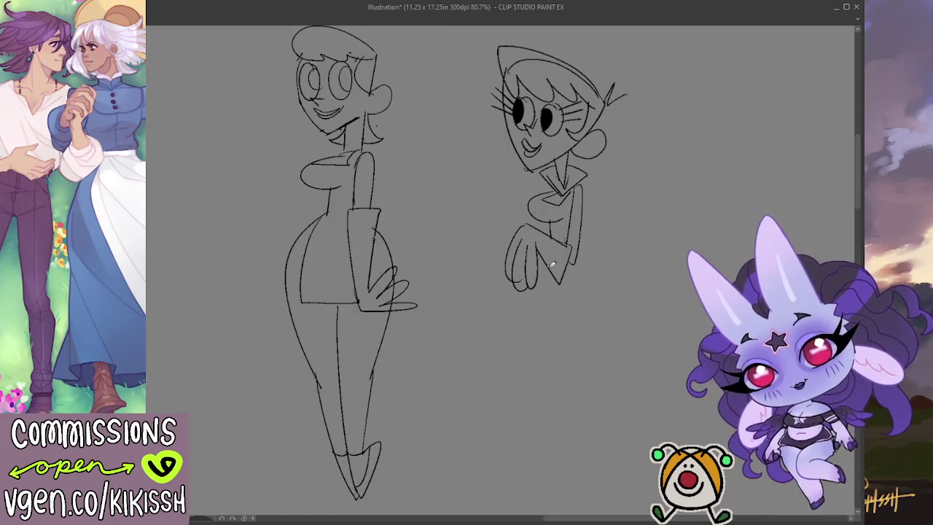
Draw the leg line below the right figure's hand at a slight angle.
drag(551, 267, 555, 371)
drag(552, 267, 558, 439)
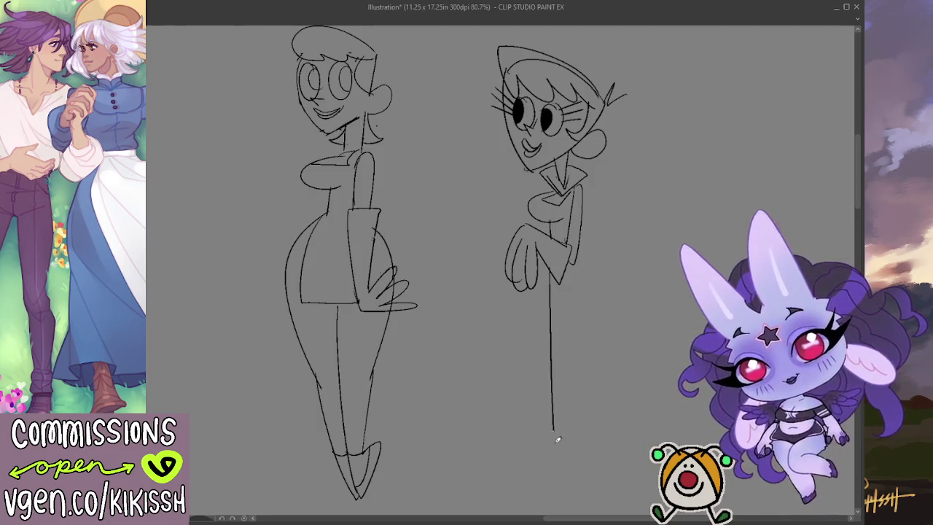
key(ctrl+z)
drag(551, 264, 565, 455)
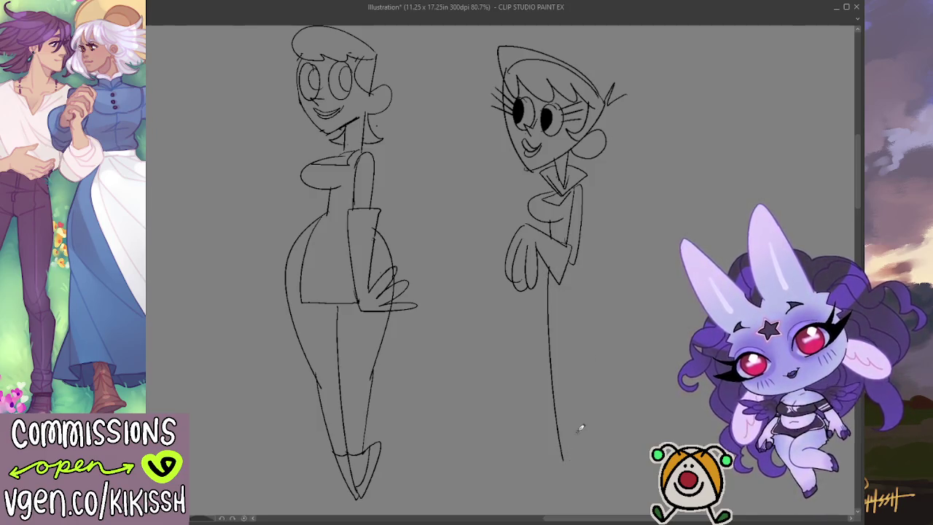
key(ctrl+z)
mouse_move(548, 261)
mouse_down()
mouse_move(559, 472)
mouse_move(576, 471)
mouse_move(581, 455)
mouse_up()
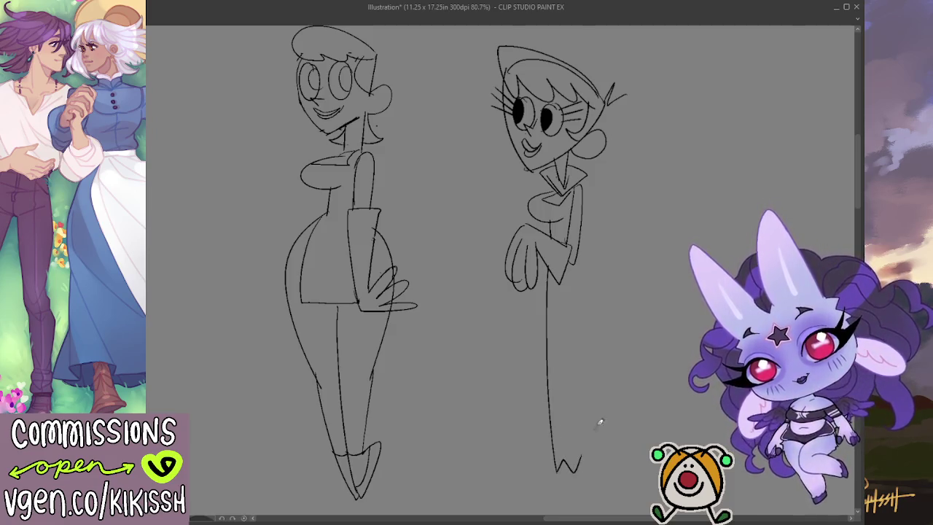
Draw the hip and back curve down toward the leg.
drag(580, 242, 616, 391)
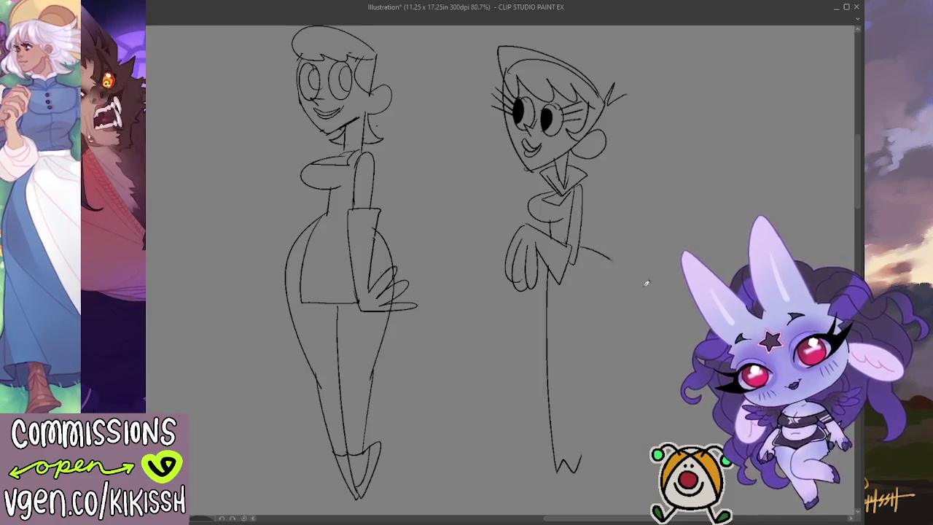
key(ctrl+z)
mouse_move(583, 243)
mouse_down()
mouse_move(631, 329)
mouse_move(602, 379)
mouse_up()
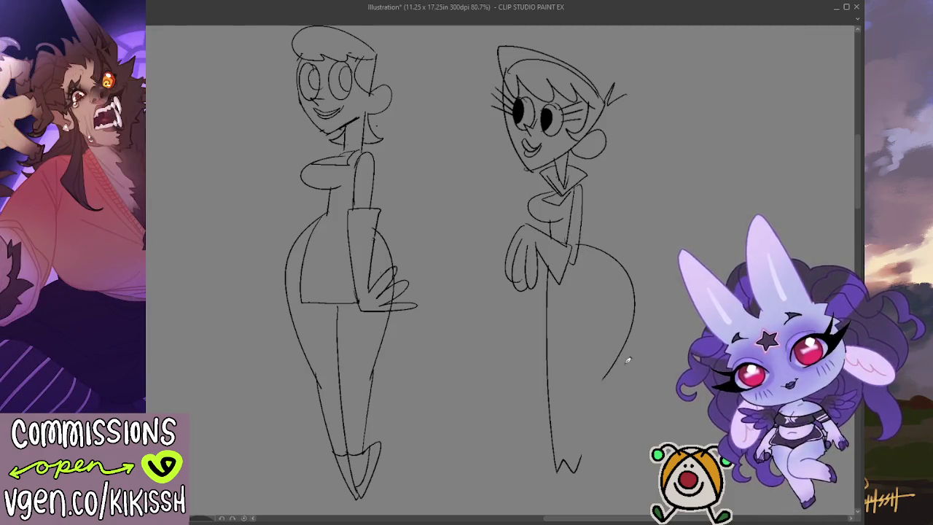
key(ctrl+z)
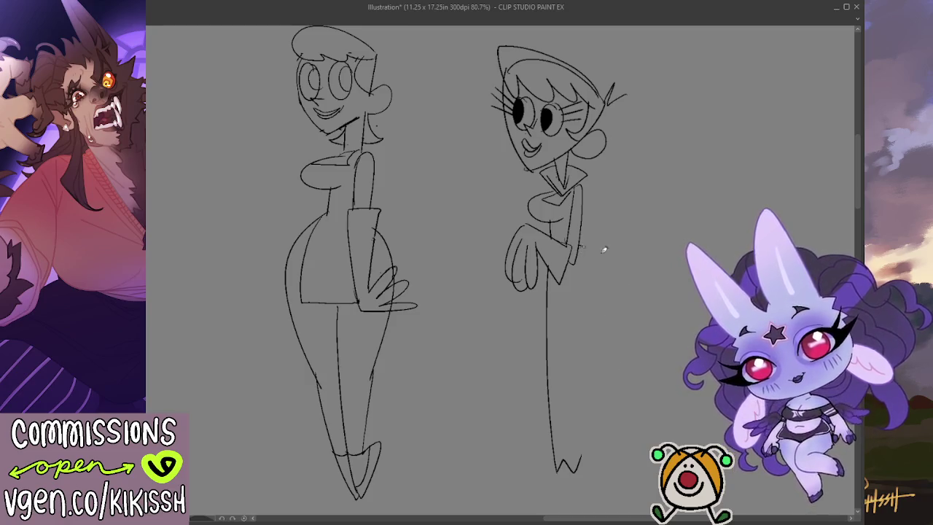
drag(581, 245, 608, 385)
key(ctrl+z)
mouse_move(580, 243)
mouse_down()
mouse_move(606, 381)
mouse_move(577, 458)
mouse_up()
key(ctrl+z)
drag(619, 353, 590, 417)
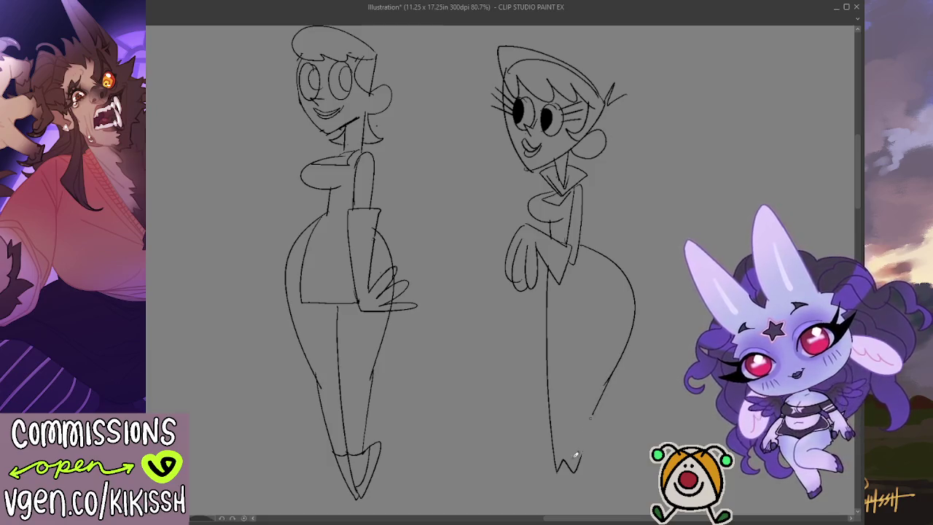
Rework the pointed foot lines and add finger strokes to the hand.
key(e)
mouse_move(583, 459)
mouse_down()
mouse_move(558, 457)
mouse_move(558, 485)
mouse_move(574, 475)
mouse_move(567, 481)
mouse_move(601, 410)
mouse_up()
key(ctrl+z)
key(ctrl+z)
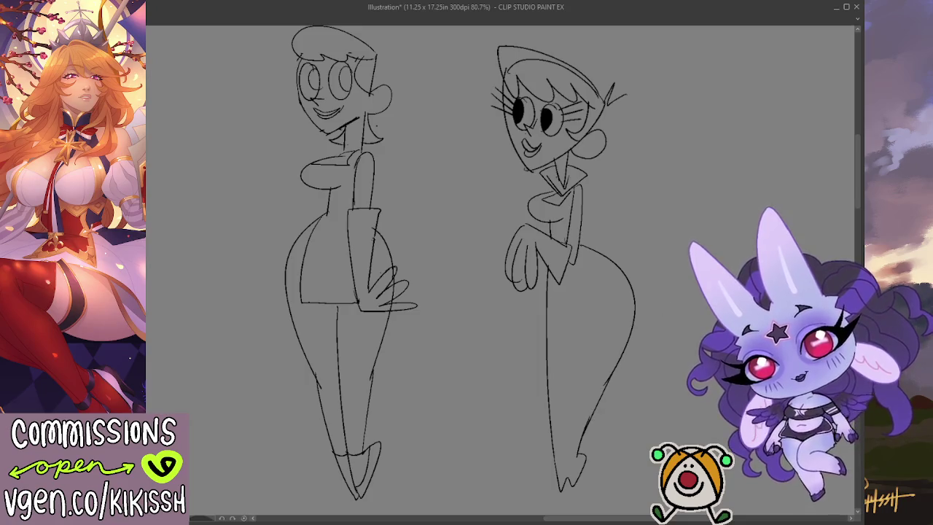
drag(512, 218, 483, 283)
drag(495, 247, 493, 286)
drag(515, 227, 502, 268)
drag(487, 234, 475, 280)
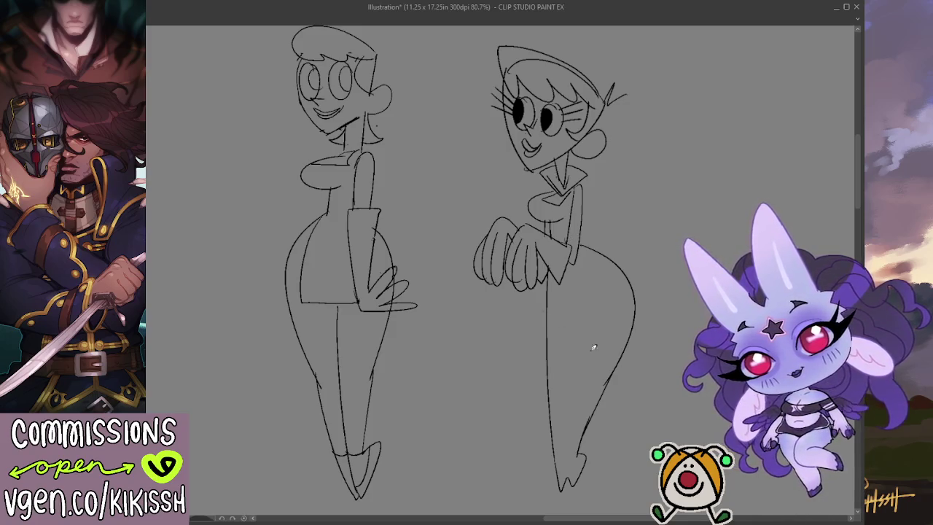
Draw the skirt's side edge and a hemline across the legs.
mouse_move(550, 363)
mouse_down()
mouse_move(606, 364)
mouse_move(609, 237)
mouse_up()
key(ctrl+z)
key(ctrl+z)
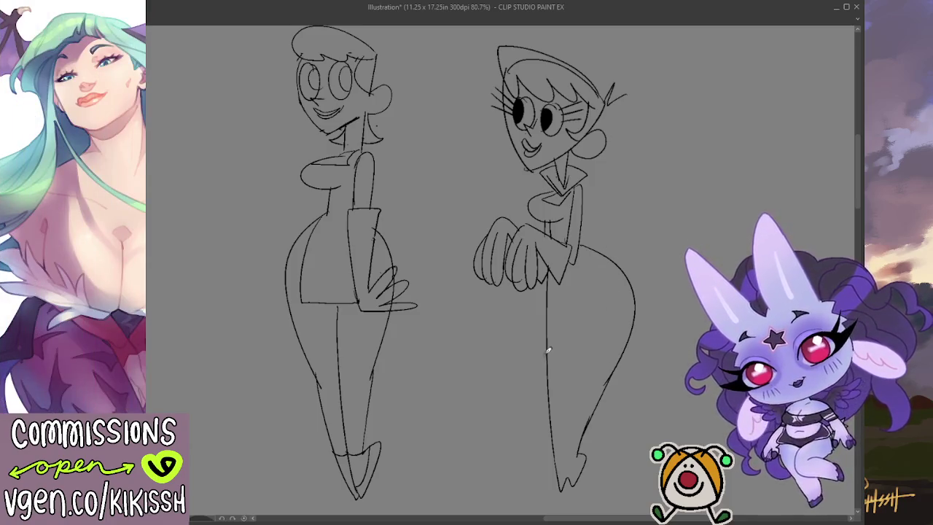
drag(609, 306, 618, 267)
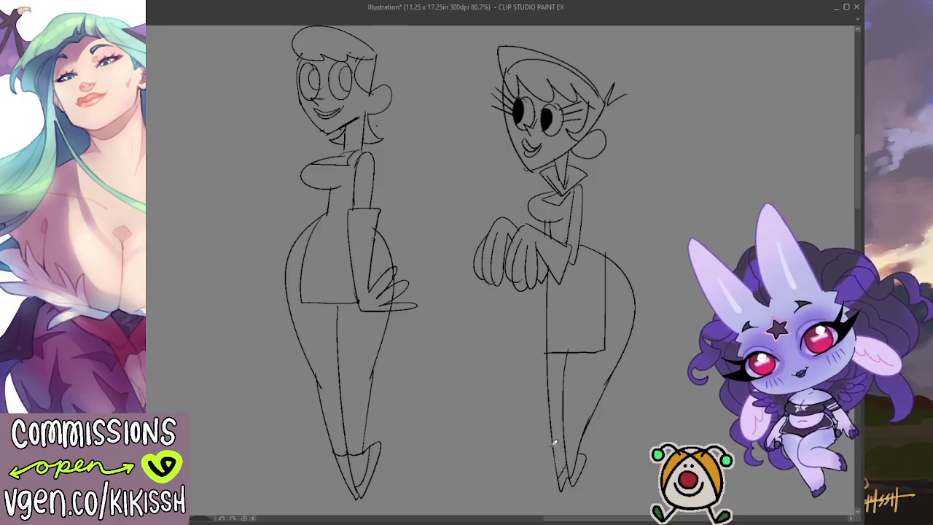
drag(552, 426, 591, 423)
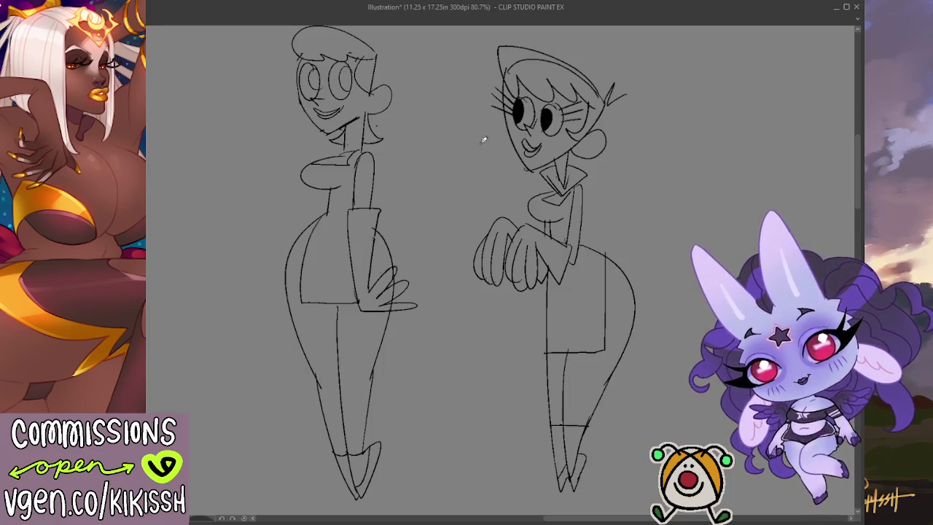
Redraw the ear with an earring and fill the back and leg strip black.
key(e)
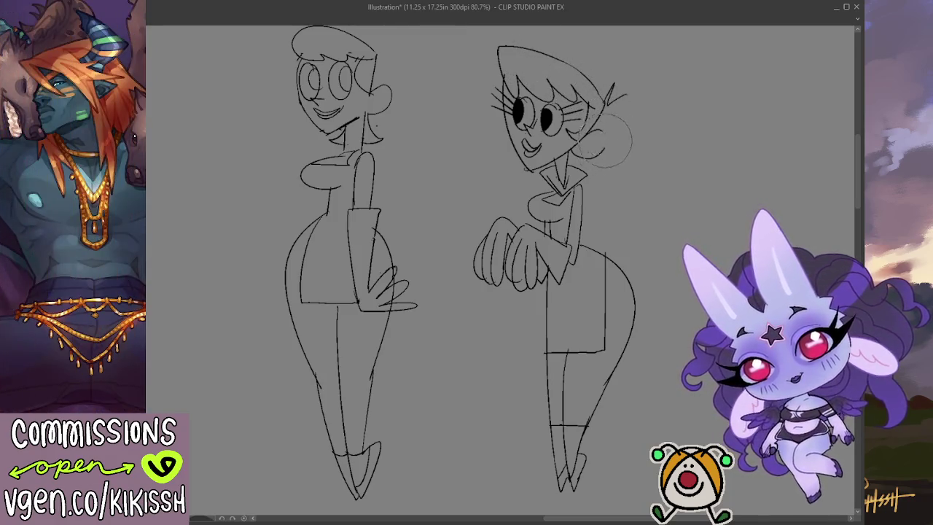
drag(602, 138, 586, 136)
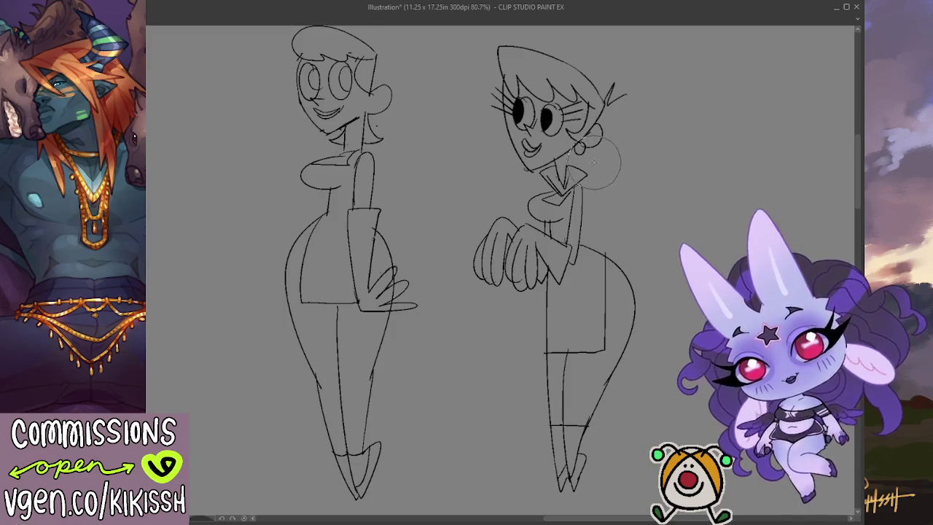
drag(598, 128, 588, 150)
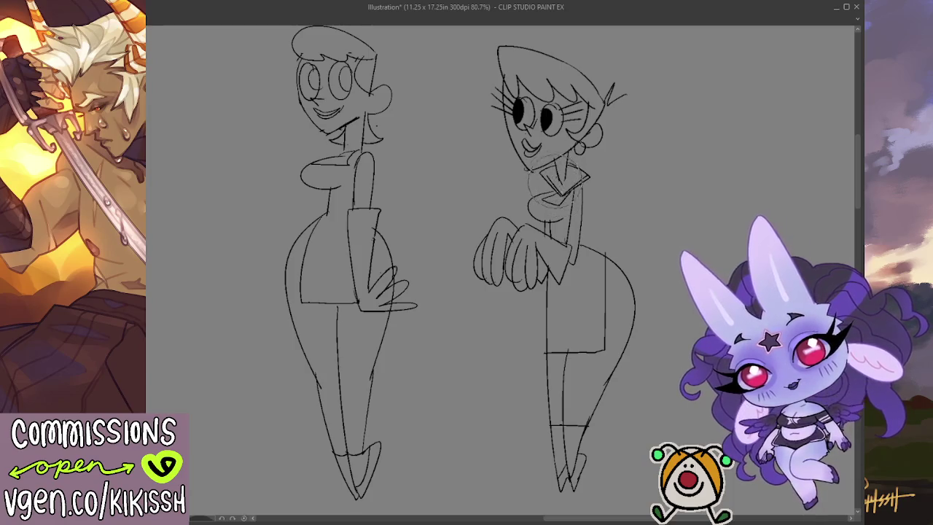
drag(579, 145, 570, 175)
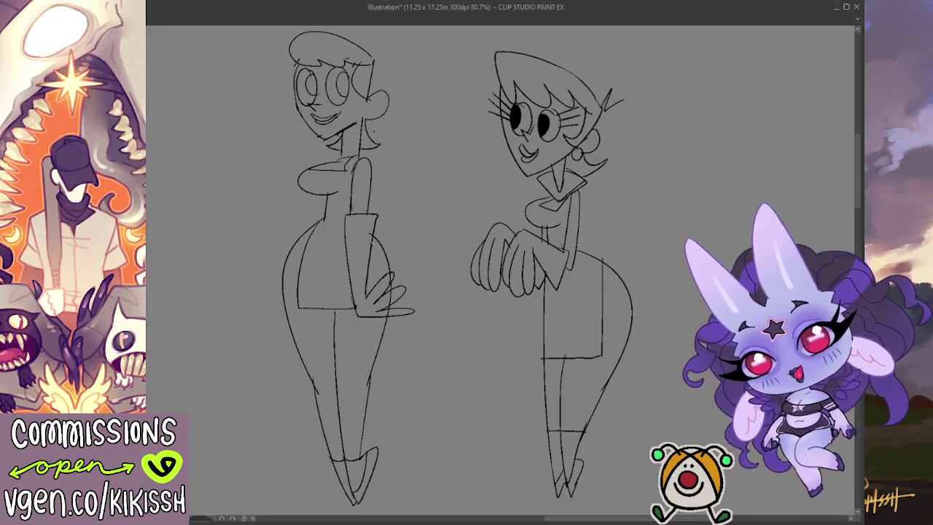
click(581, 380)
click(553, 381)
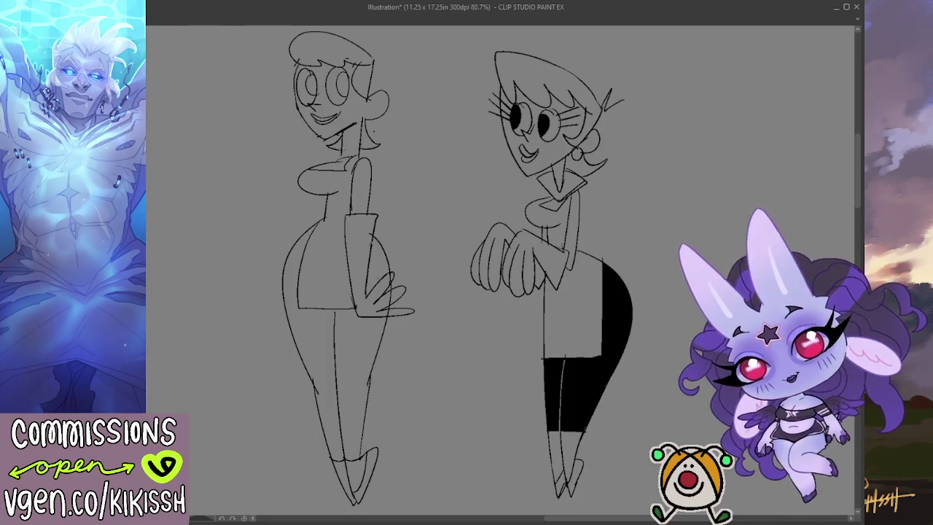
Fill the right figure's shoe black, then reframe the view on both figures.
drag(604, 462, 569, 480)
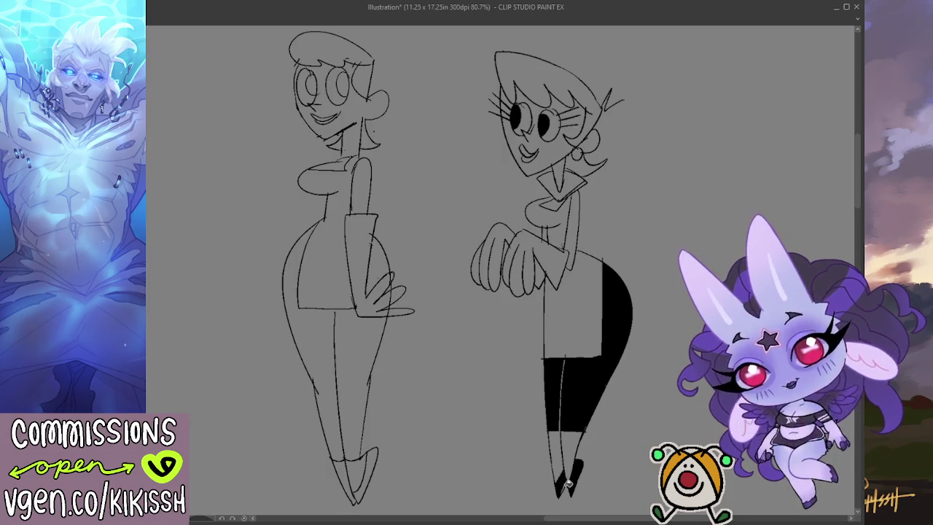
scroll(567, 403, up, 1)
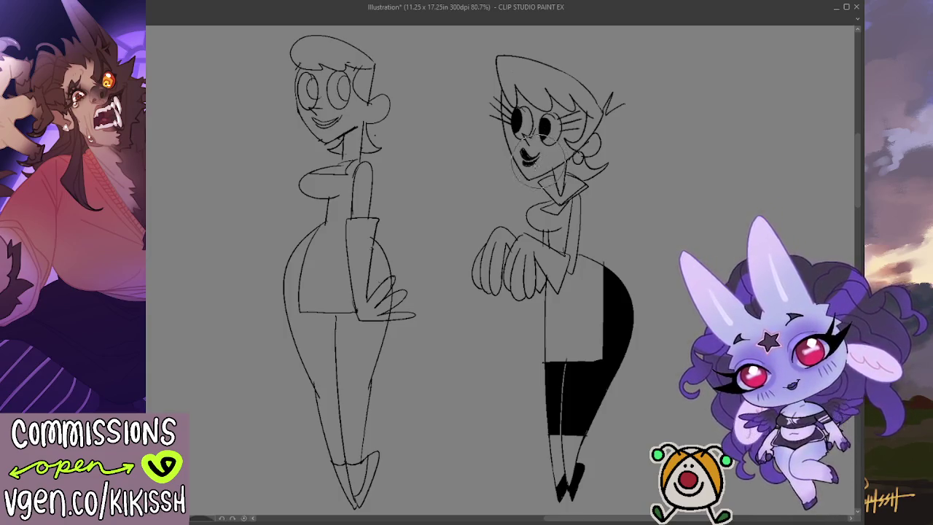
drag(681, 118, 678, 141)
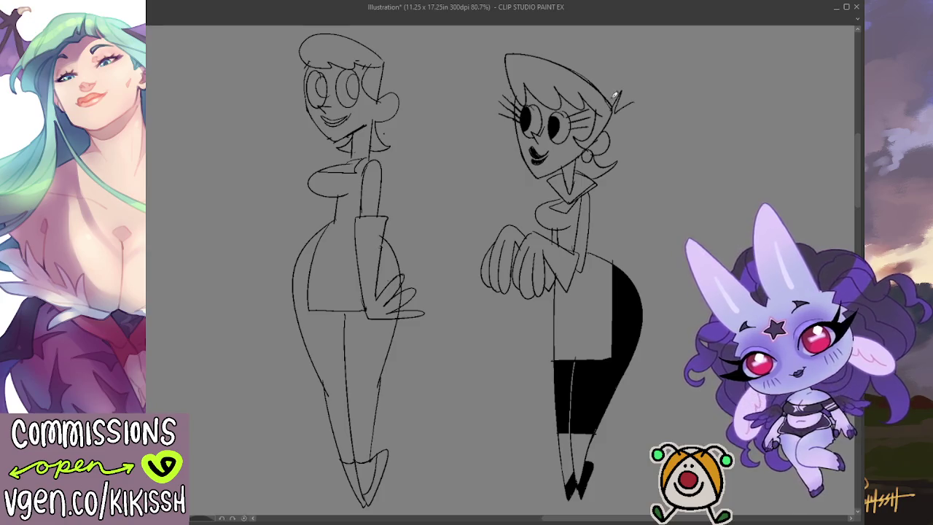
mouse_move(704, 201)
mouse_down()
mouse_move(713, 199)
mouse_move(707, 233)
mouse_up()
scroll(708, 234, down, 1)
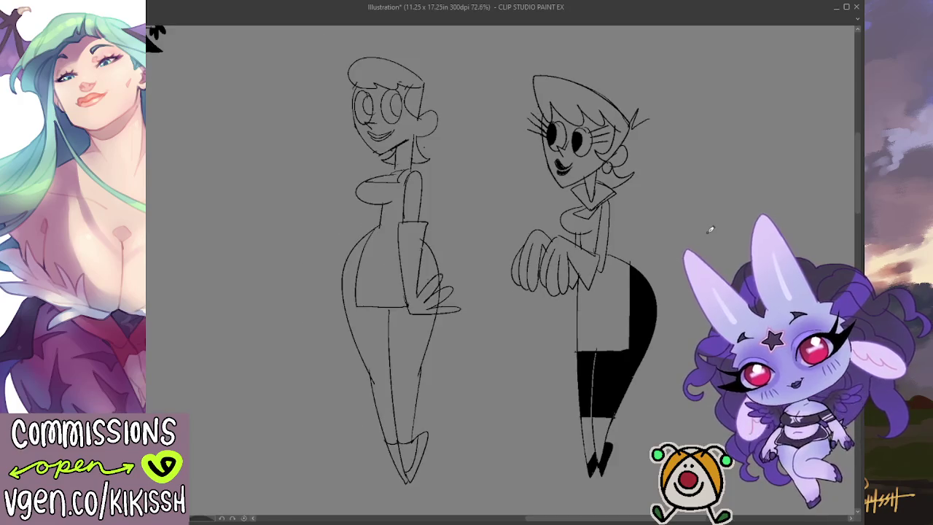
drag(732, 270, 740, 267)
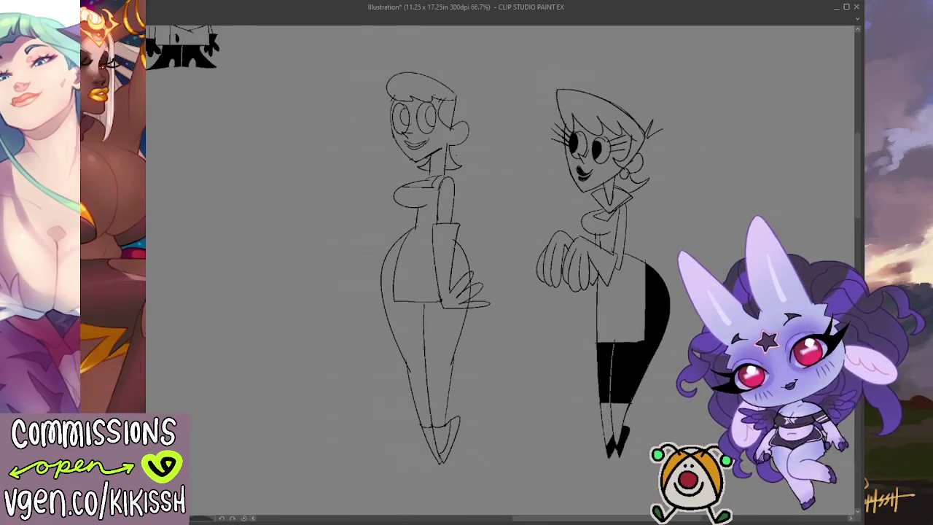
scroll(739, 268, down, 1)
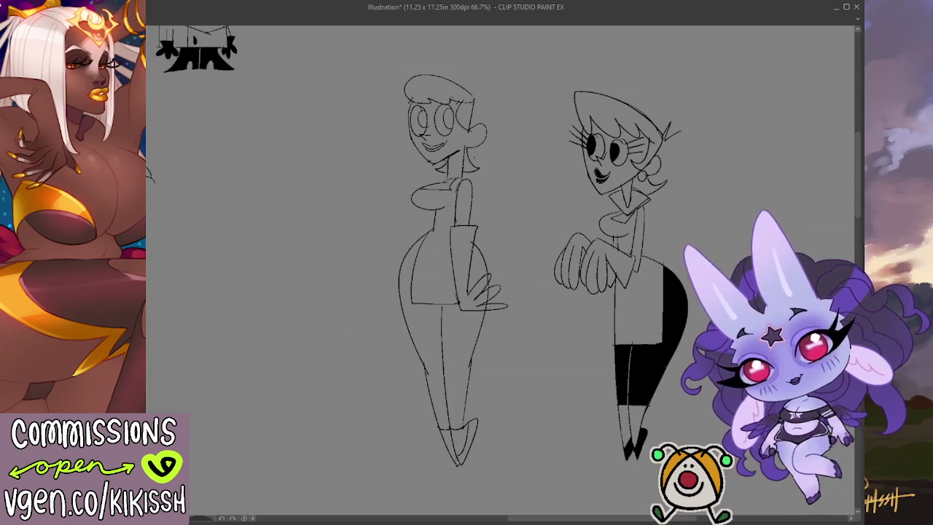
mouse_move(433, 391)
mouse_down()
mouse_move(629, 346)
mouse_move(646, 356)
mouse_move(602, 425)
mouse_move(448, 308)
mouse_move(445, 300)
mouse_move(502, 290)
mouse_move(484, 259)
mouse_up()
scroll(477, 240, up, 1)
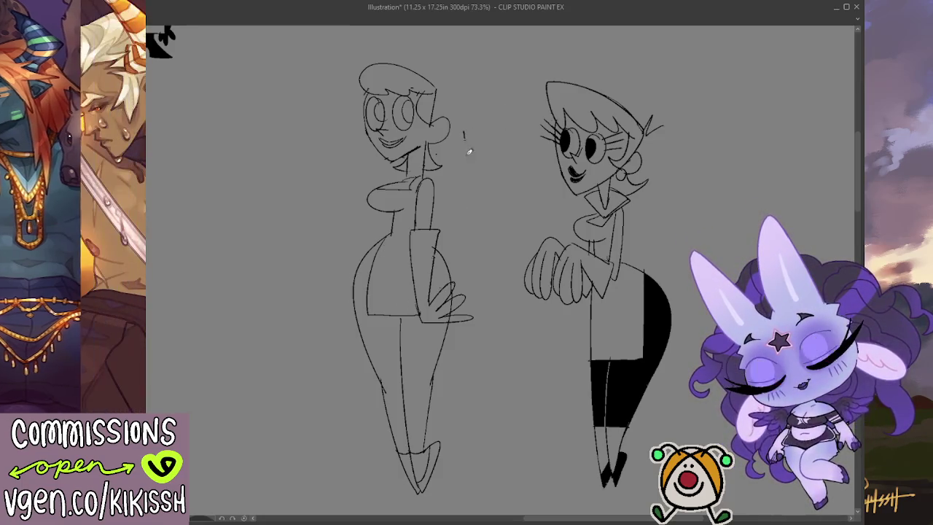
Label the new woman "DEXTER'S mom" with a curly arrow pointing at her.
drag(464, 151, 470, 141)
key(ctrl+z)
key(ctrl+z)
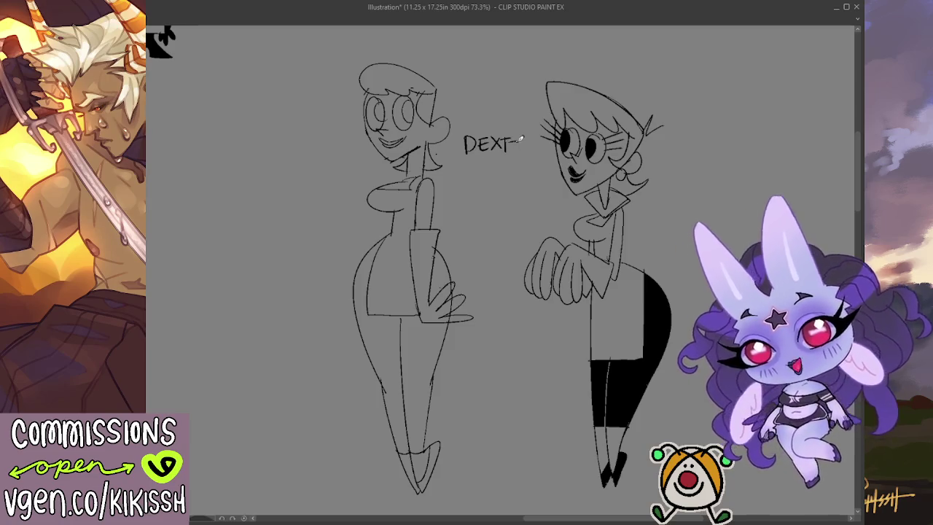
drag(513, 137, 531, 153)
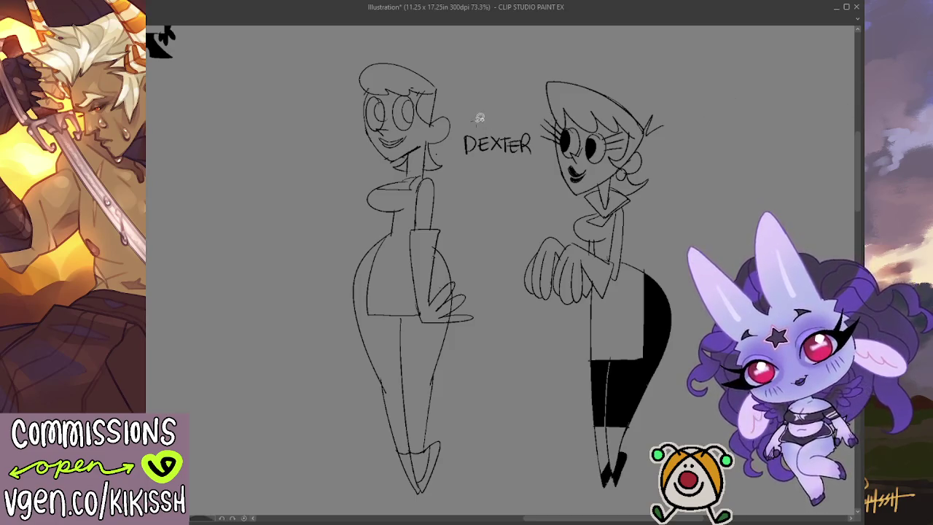
mouse_move(480, 117)
mouse_down()
mouse_move(539, 164)
mouse_move(541, 141)
mouse_move(525, 119)
mouse_move(482, 121)
mouse_move(505, 157)
mouse_move(532, 160)
mouse_up()
key(ctrl+d)
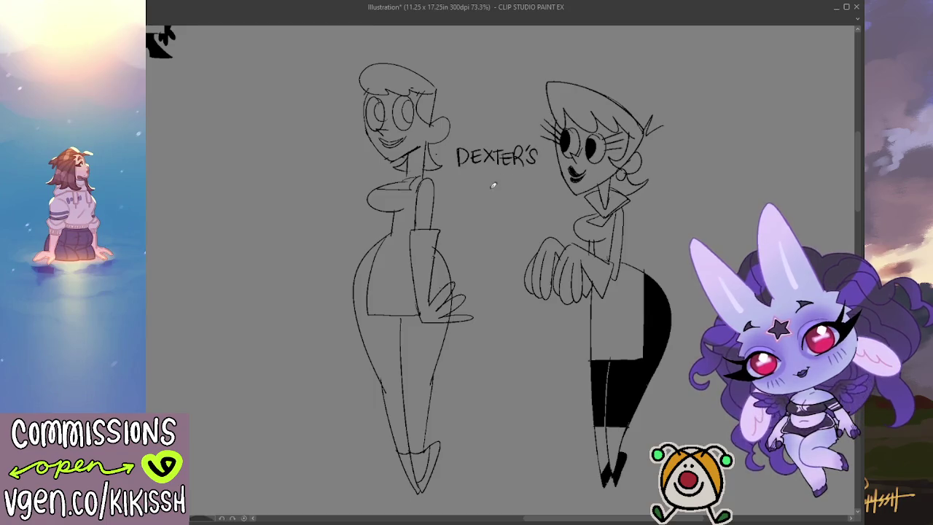
mouse_move(477, 175)
mouse_down()
mouse_move(476, 191)
mouse_move(486, 176)
mouse_up()
drag(484, 181, 484, 188)
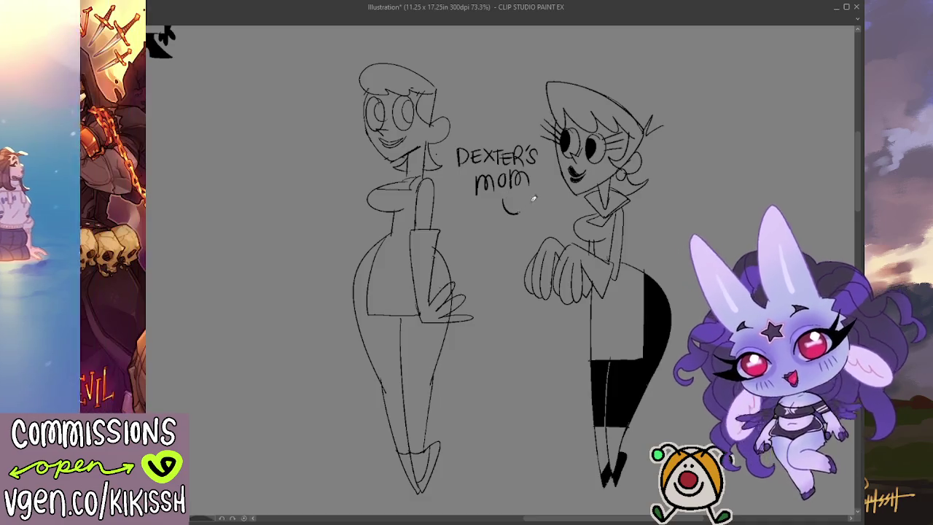
mouse_move(503, 199)
mouse_down()
mouse_move(532, 210)
mouse_move(551, 203)
mouse_up()
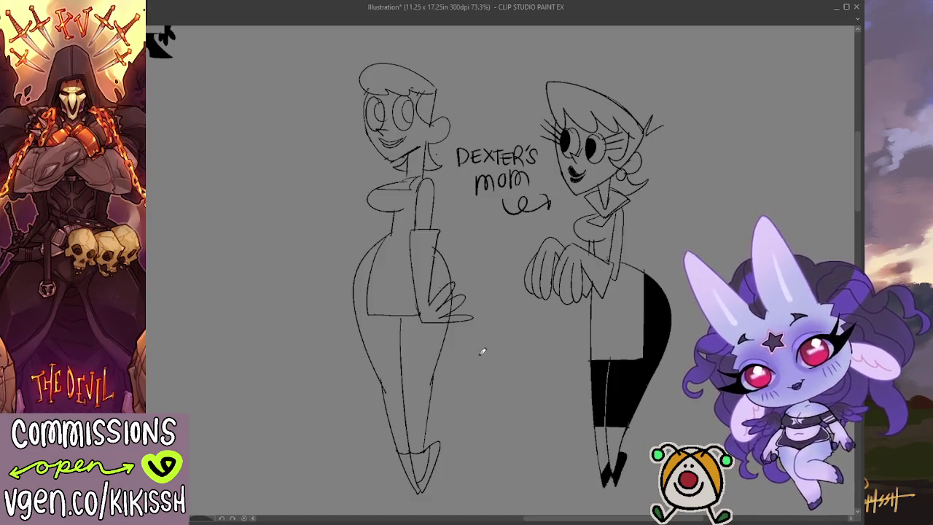
Hand-letter "DOXXTER'S mom" under the left mom sketch.
key(ctrl+z)
mouse_move(458, 348)
mouse_down()
mouse_move(459, 360)
mouse_move(475, 350)
mouse_move(494, 365)
mouse_up()
drag(494, 349, 485, 365)
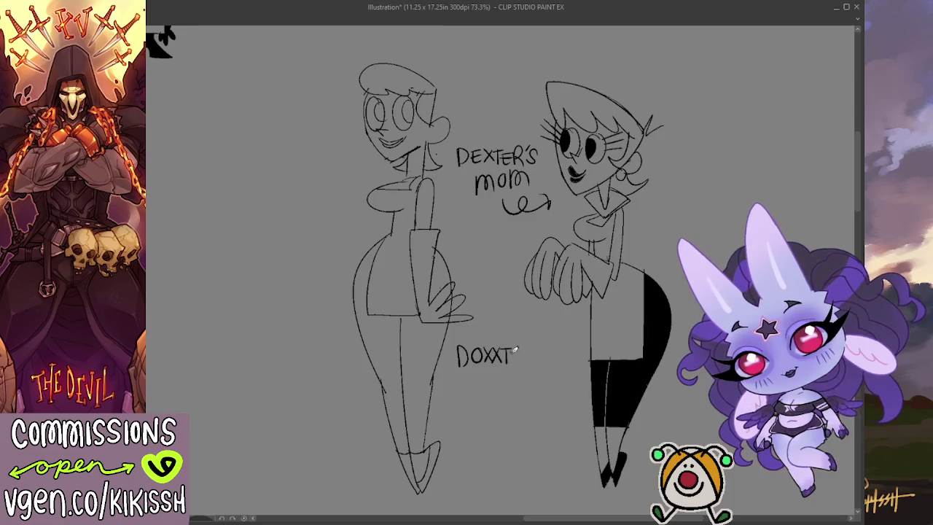
mouse_move(529, 346)
mouse_down()
mouse_move(529, 365)
mouse_move(544, 353)
mouse_move(545, 363)
mouse_up()
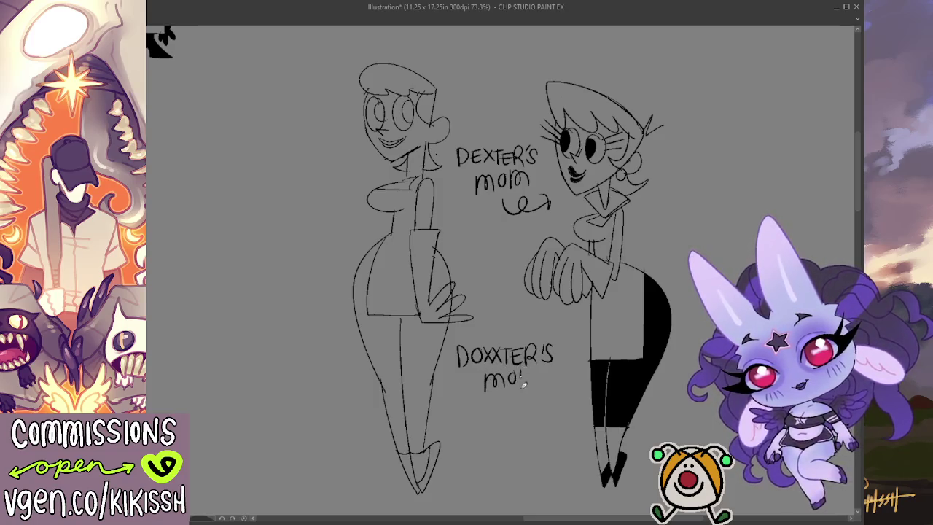
drag(523, 375, 539, 388)
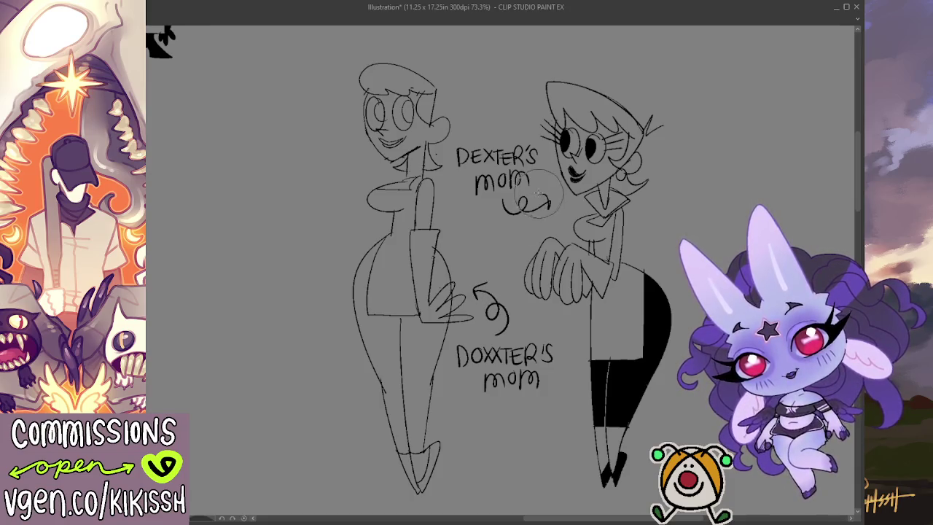
key(ctrl+z)
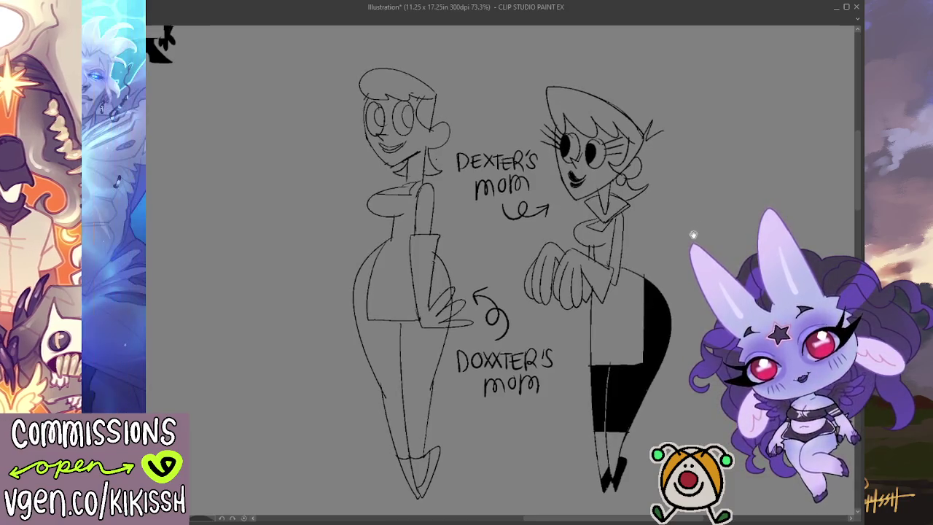
drag(696, 226, 682, 223)
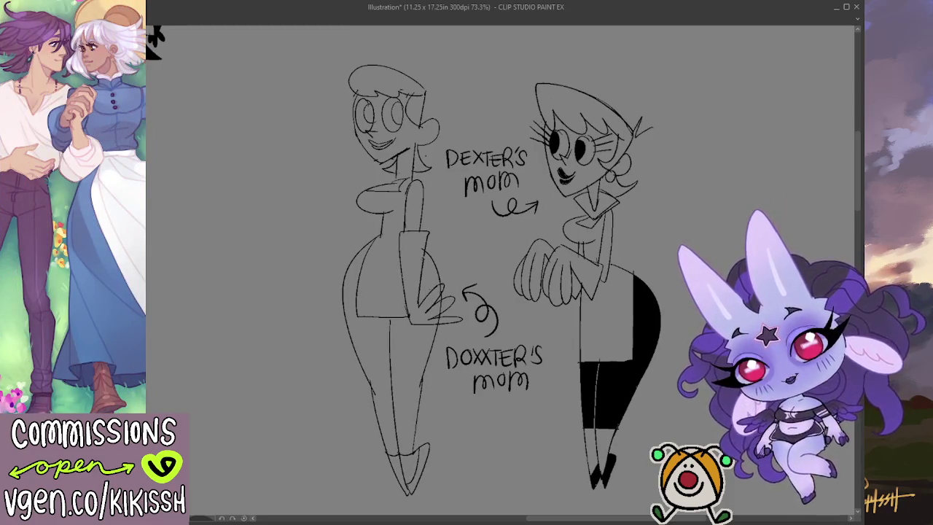
Fill the left mom's skirt, lower body, arm gap and lower leg with shoe black.
scroll(794, 401, down, 1)
scroll(794, 401, down, 1)
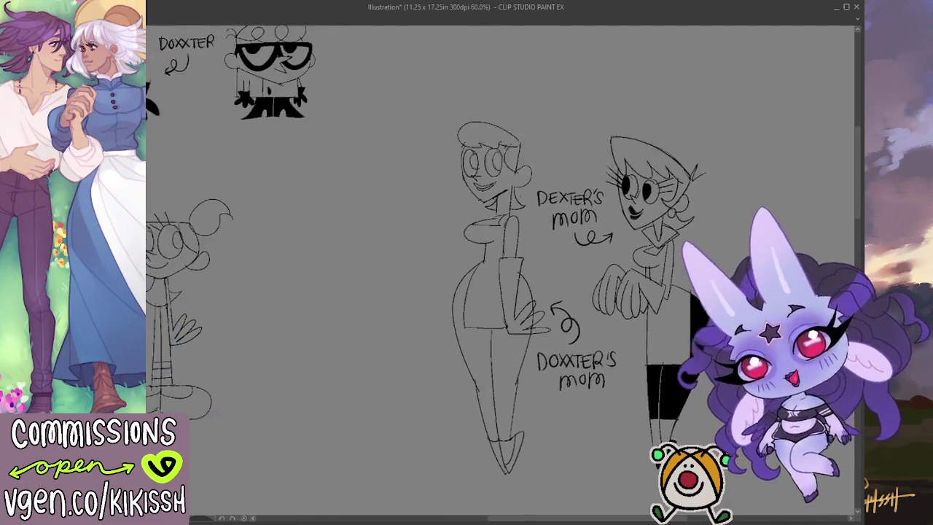
drag(729, 329, 798, 318)
mouse_move(615, 410)
mouse_down()
mouse_move(662, 414)
mouse_move(709, 443)
mouse_up()
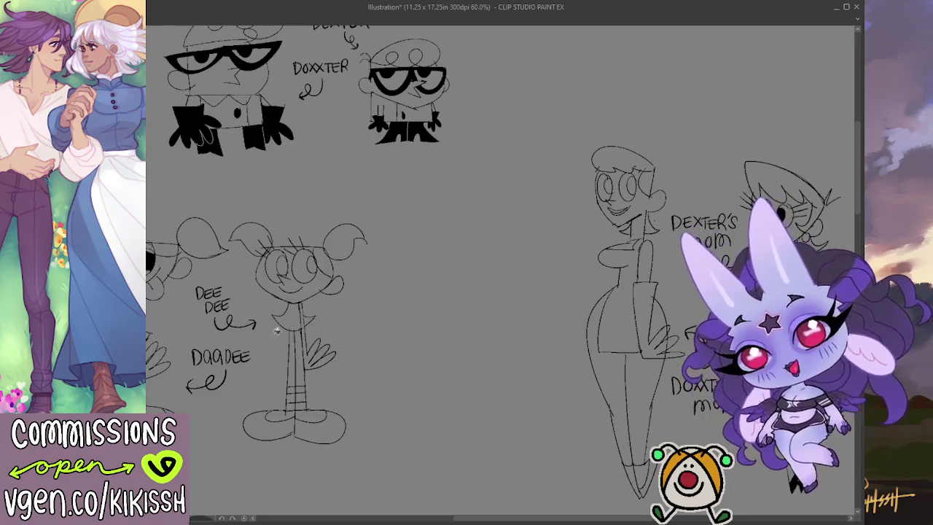
drag(608, 343, 597, 336)
click(605, 389)
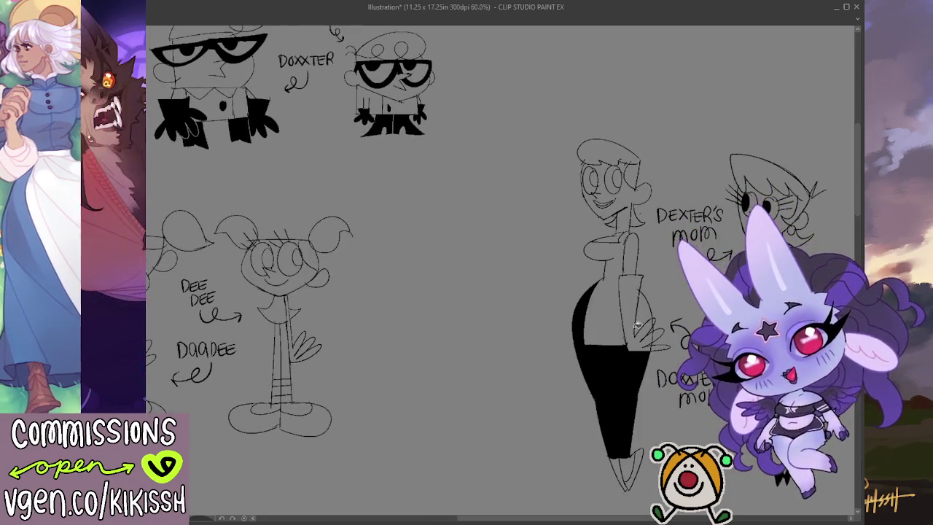
click(642, 321)
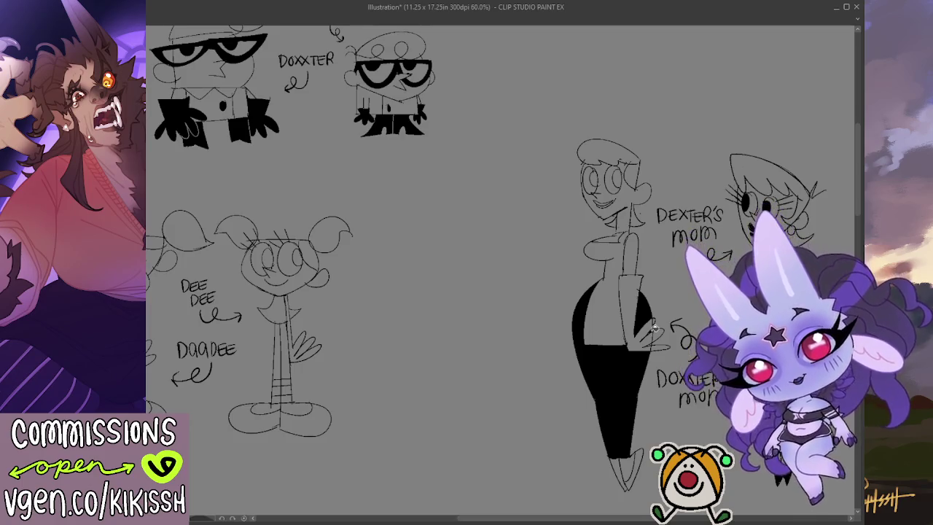
click(639, 457)
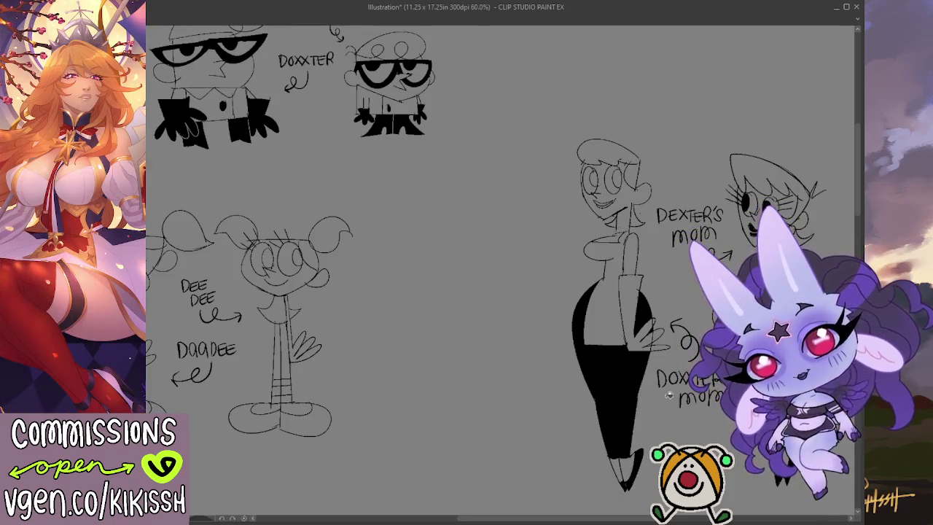
Fill both of the left mom's pupils black.
drag(712, 331, 634, 302)
scroll(654, 296, up, 1)
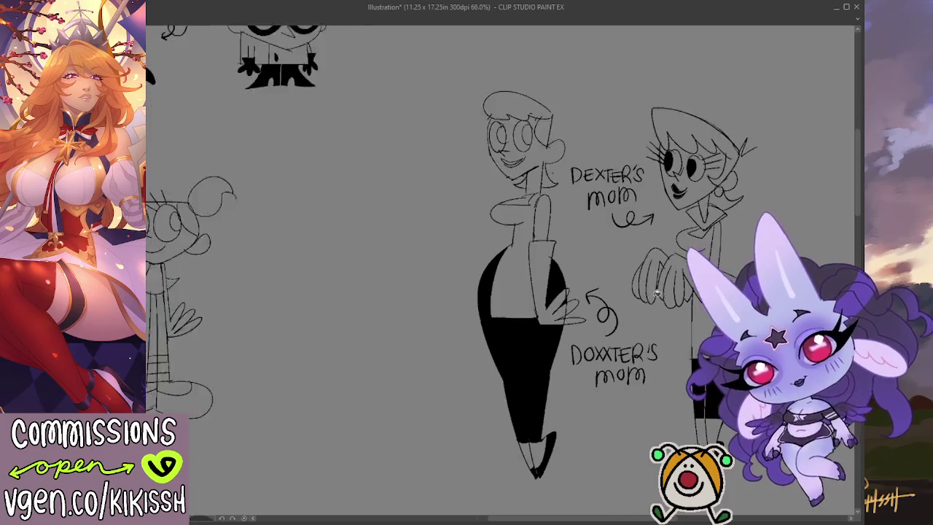
scroll(655, 294, up, 1)
drag(654, 292, 637, 202)
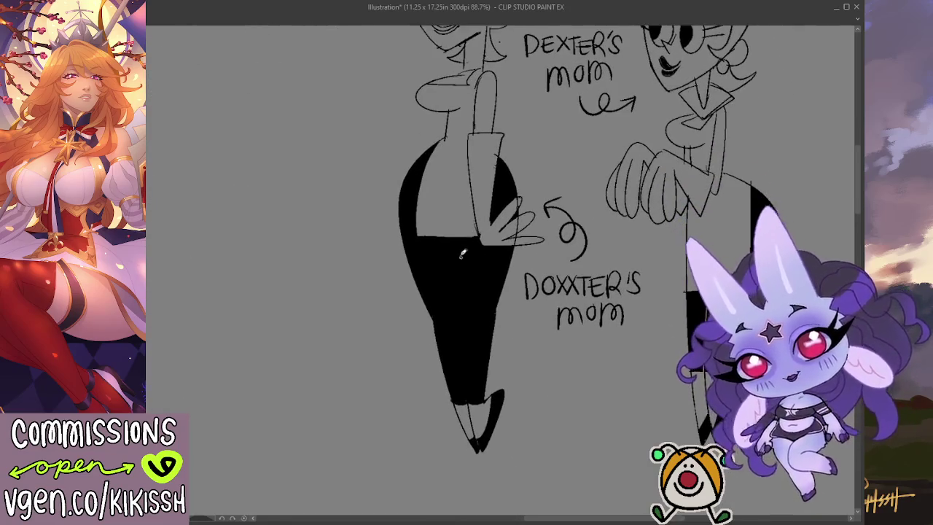
mouse_move(459, 328)
mouse_down()
mouse_move(462, 387)
mouse_move(454, 241)
mouse_move(471, 401)
mouse_up()
key(ctrl+z)
key(ctrl+z)
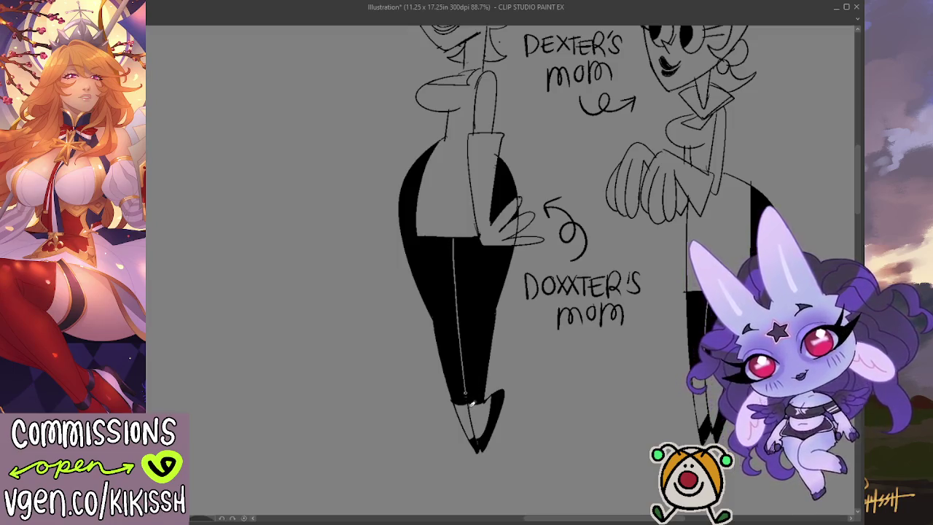
scroll(508, 264, up, 3)
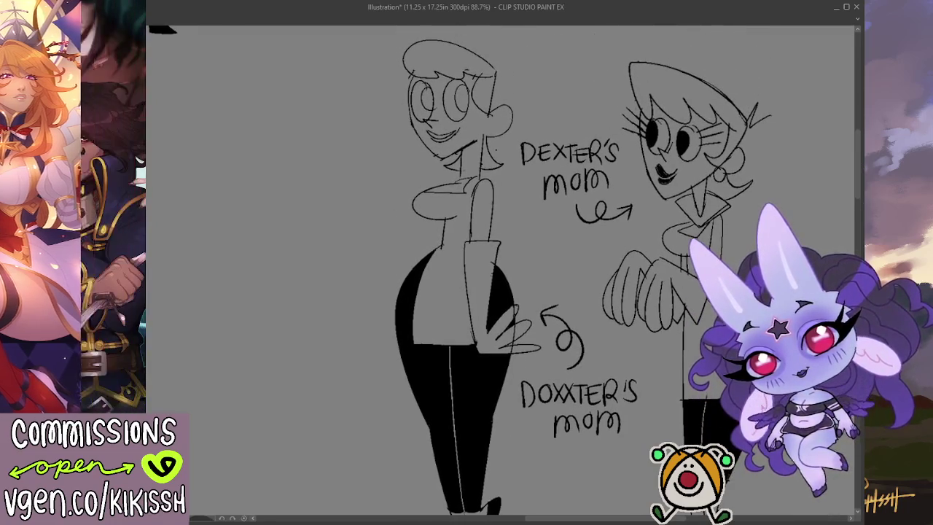
drag(412, 117, 530, 149)
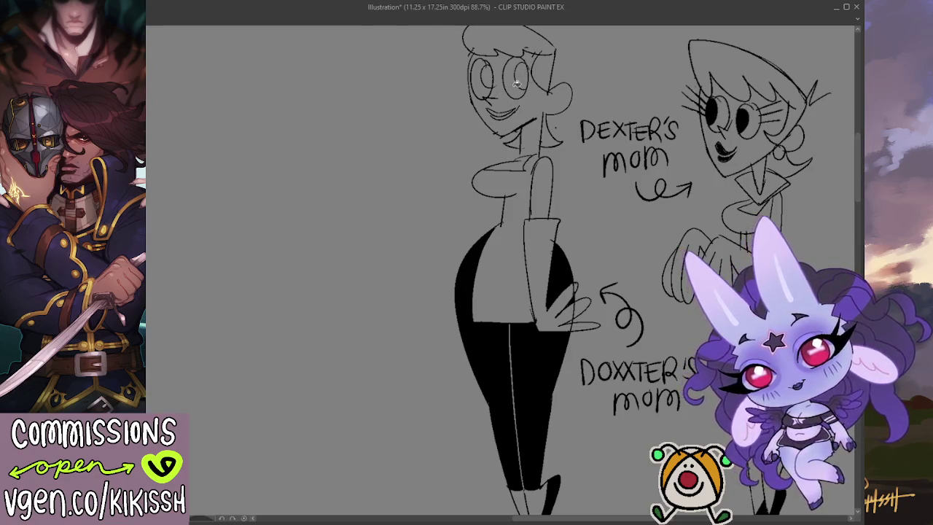
mouse_move(517, 83)
mouse_down()
mouse_move(522, 72)
mouse_move(492, 70)
mouse_up()
Write 83% above the left mom.
scroll(561, 51, down, 1)
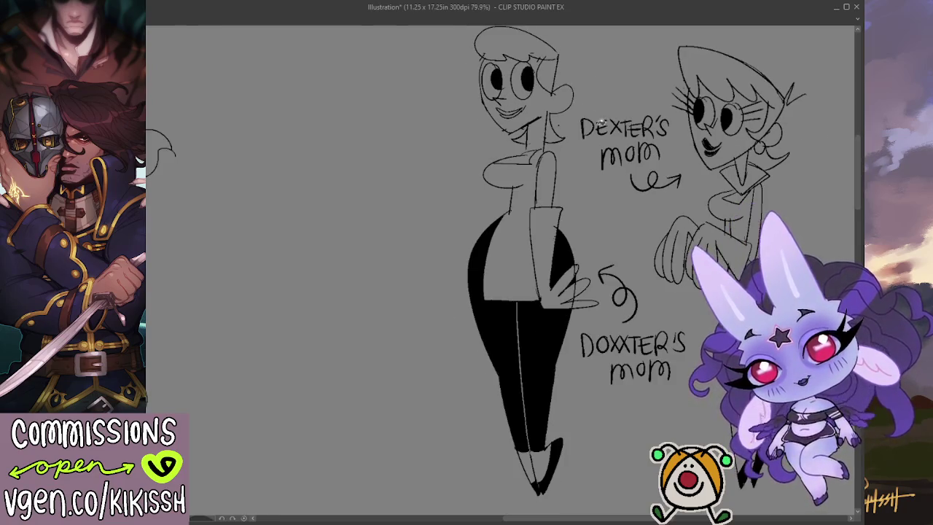
scroll(646, 223, down, 1)
scroll(646, 222, down, 1)
scroll(646, 222, down, 1)
drag(646, 222, 628, 235)
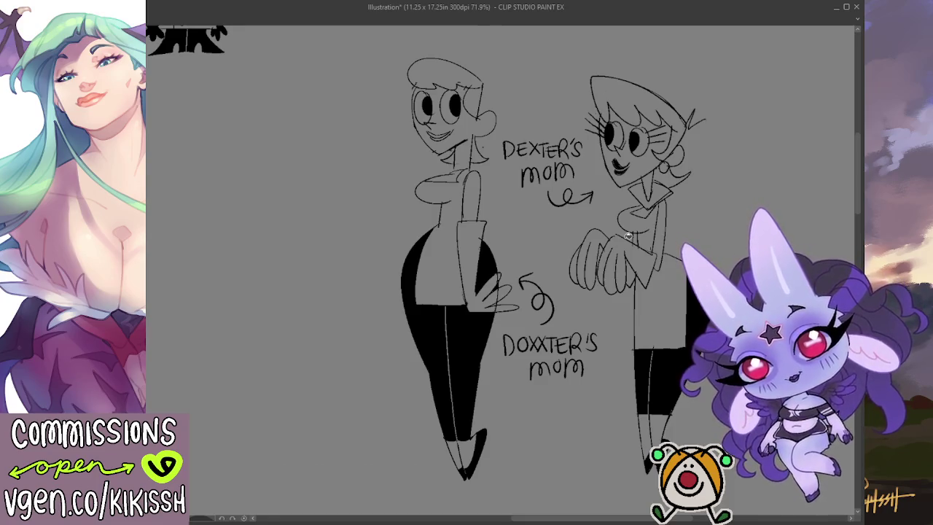
drag(654, 189, 651, 194)
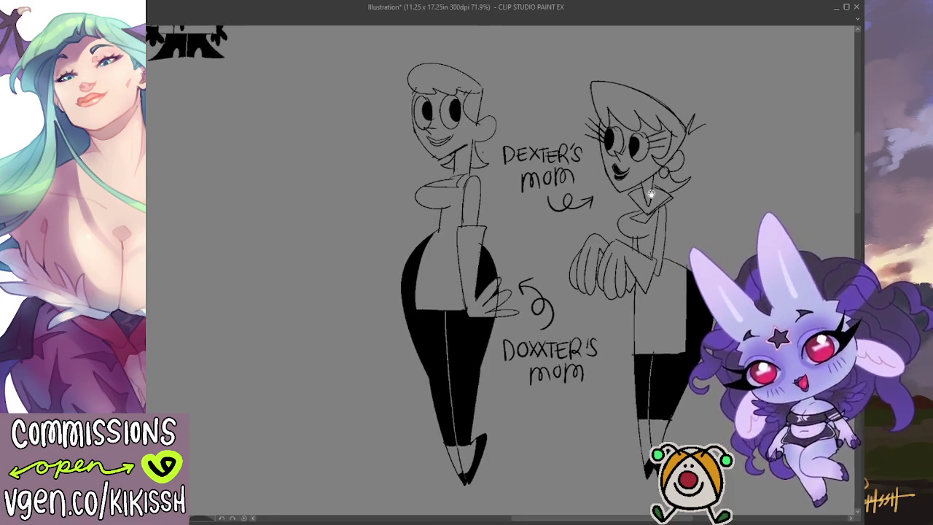
scroll(465, 188, up, 2)
scroll(456, 131, up, 2)
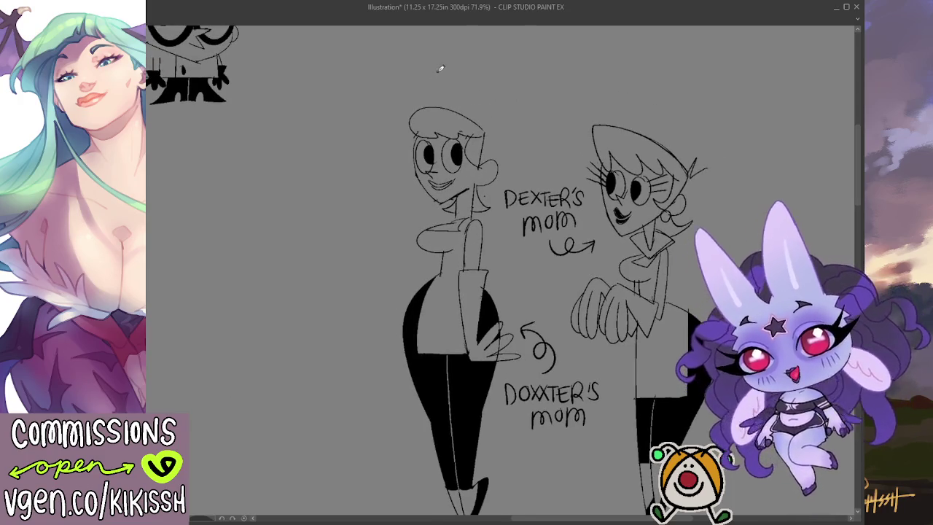
mouse_move(441, 69)
mouse_down()
mouse_move(433, 83)
mouse_move(459, 79)
mouse_move(449, 92)
mouse_up()
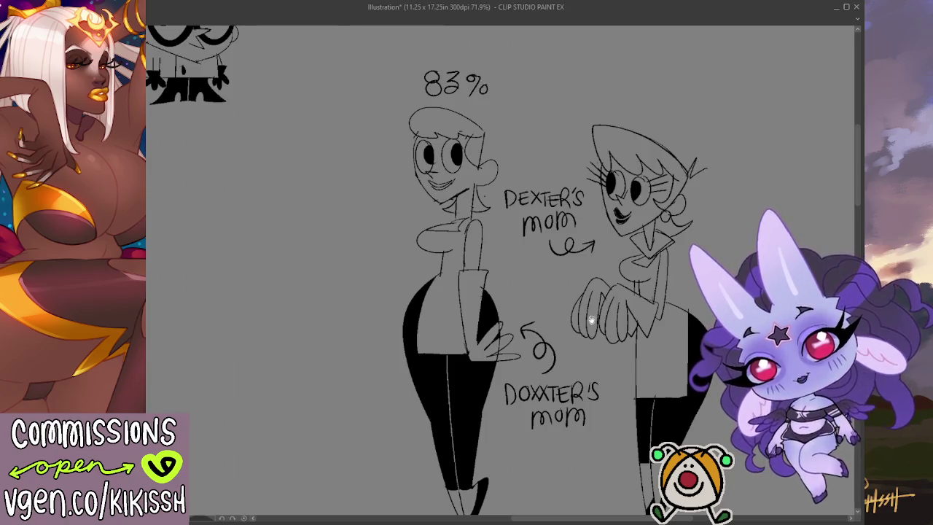
Move the two Dee Dee sketches up and right, and the two mom sketches up beside Dexter.
drag(591, 320, 604, 305)
scroll(638, 306, down, 3)
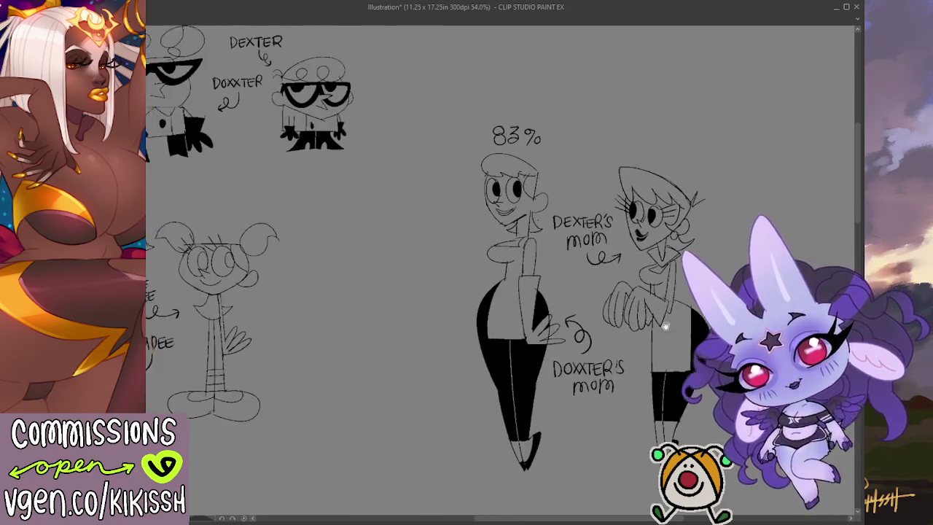
drag(575, 328, 640, 328)
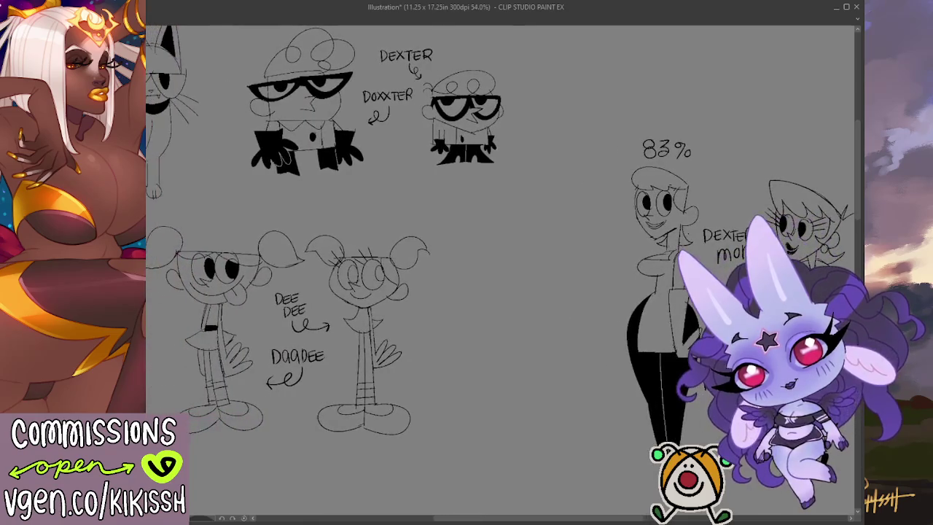
scroll(640, 328, down, 1)
scroll(638, 328, down, 2)
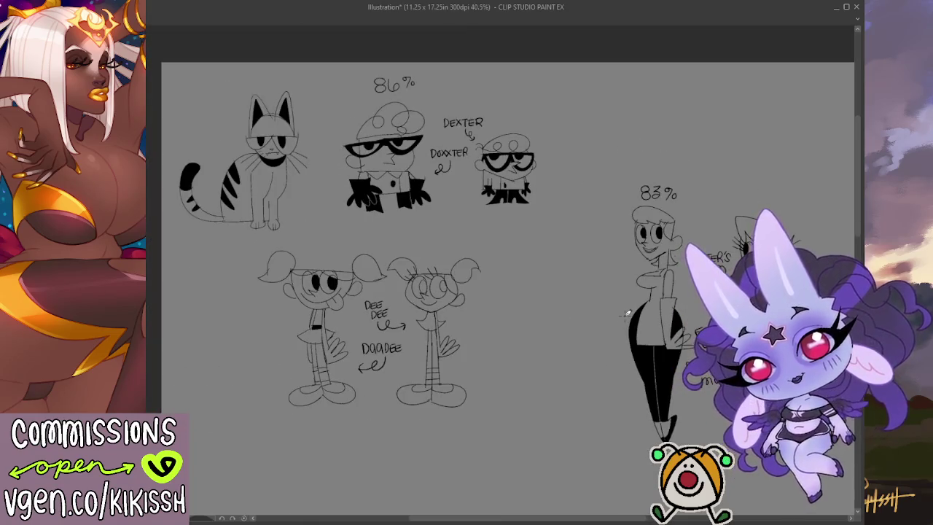
mouse_move(314, 237)
mouse_down()
mouse_move(507, 375)
mouse_move(407, 226)
mouse_up()
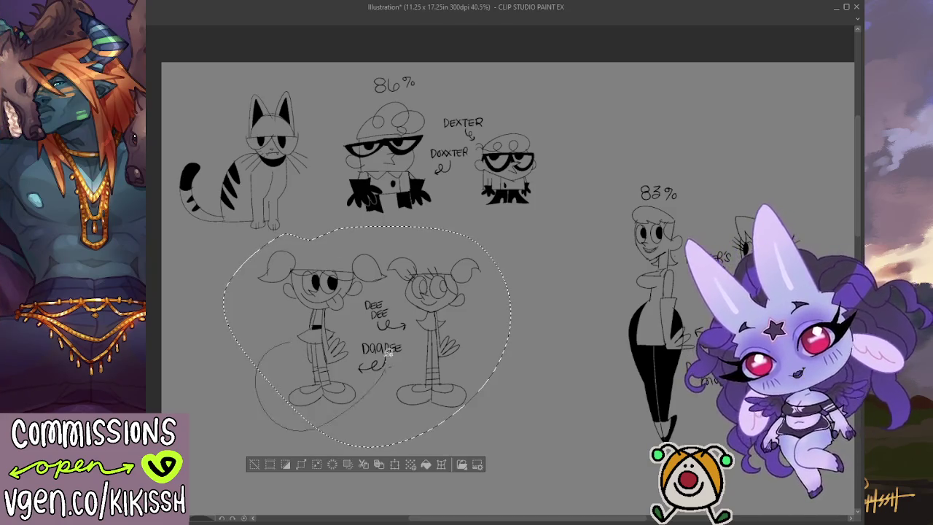
drag(406, 337, 475, 300)
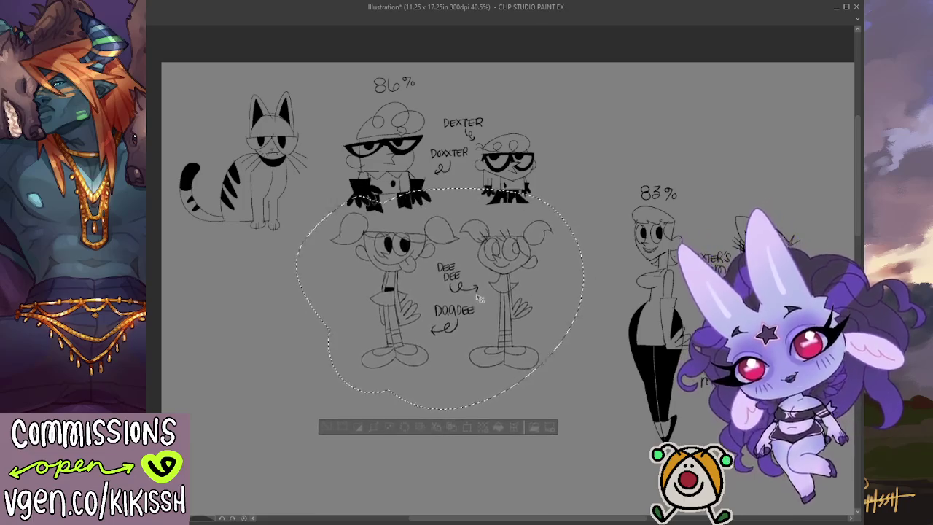
key(ctrl+d)
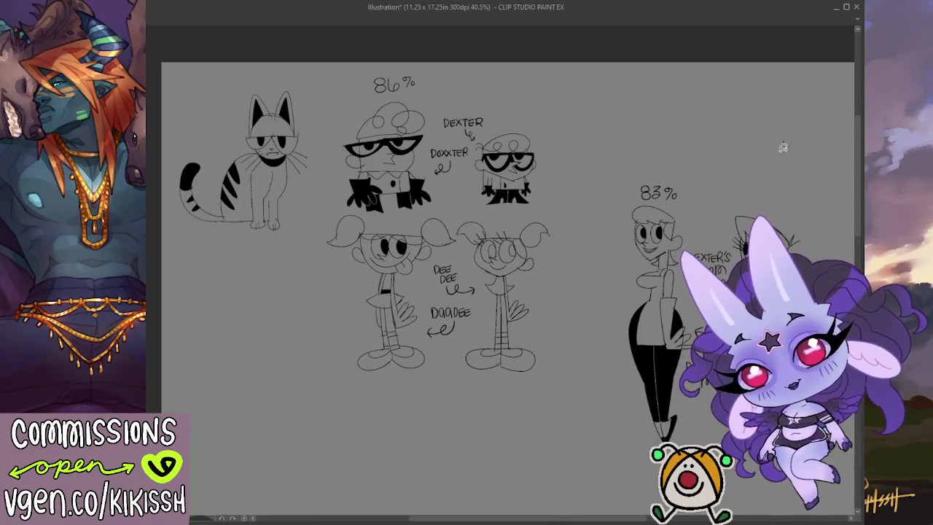
drag(610, 229, 587, 208)
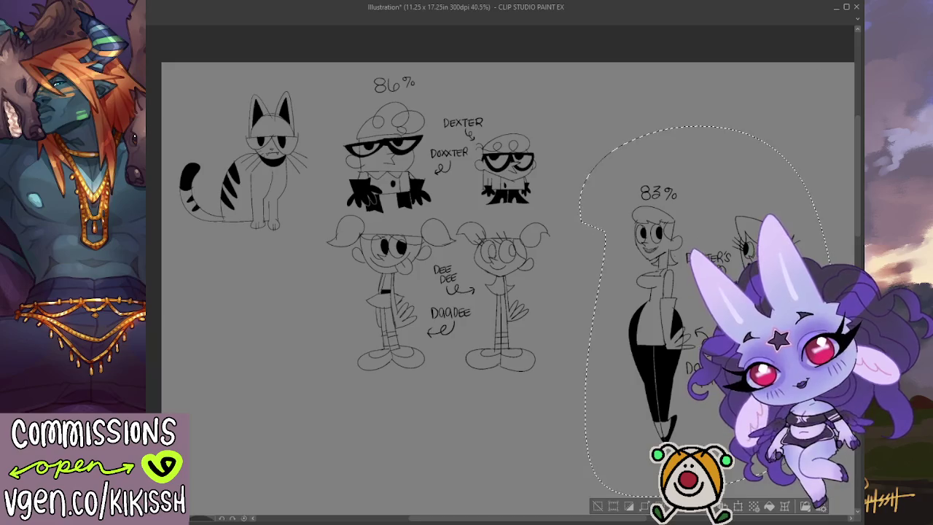
drag(654, 339, 583, 262)
key(ctrl+d)
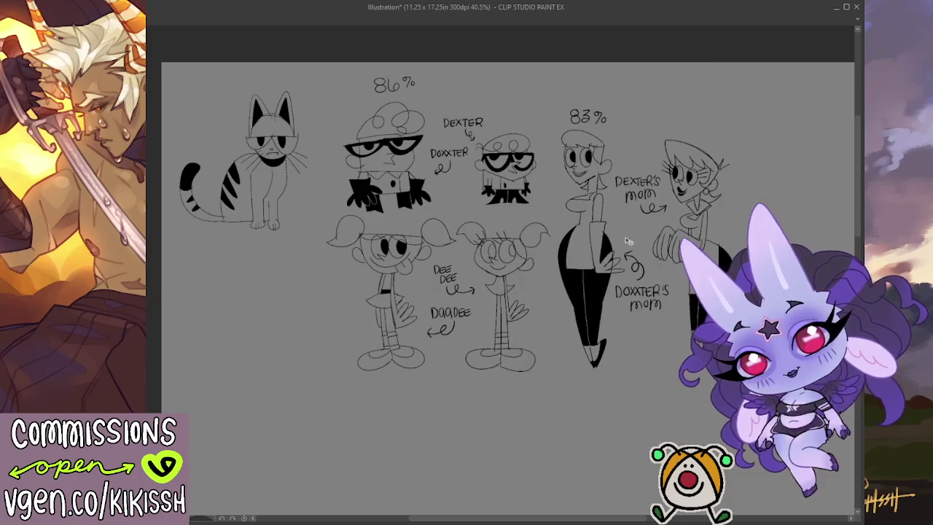
Lasso the cat sketch and move it to the bottom-left of the page.
scroll(562, 241, down, 2)
scroll(642, 219, up, 1)
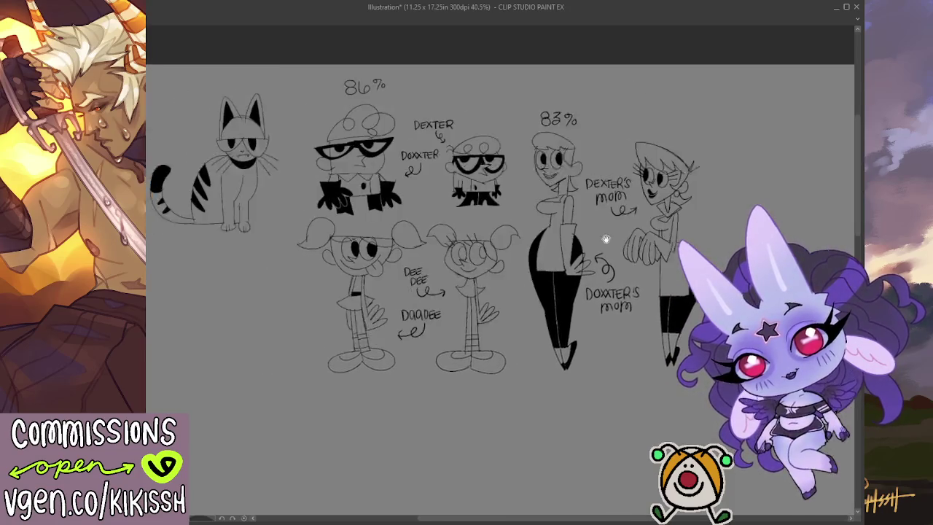
scroll(656, 210, up, 1)
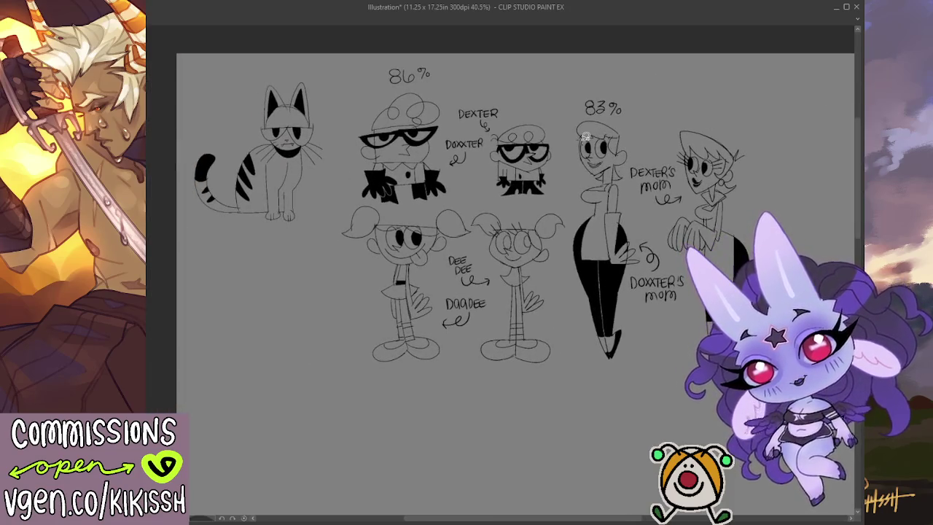
drag(284, 278, 218, 268)
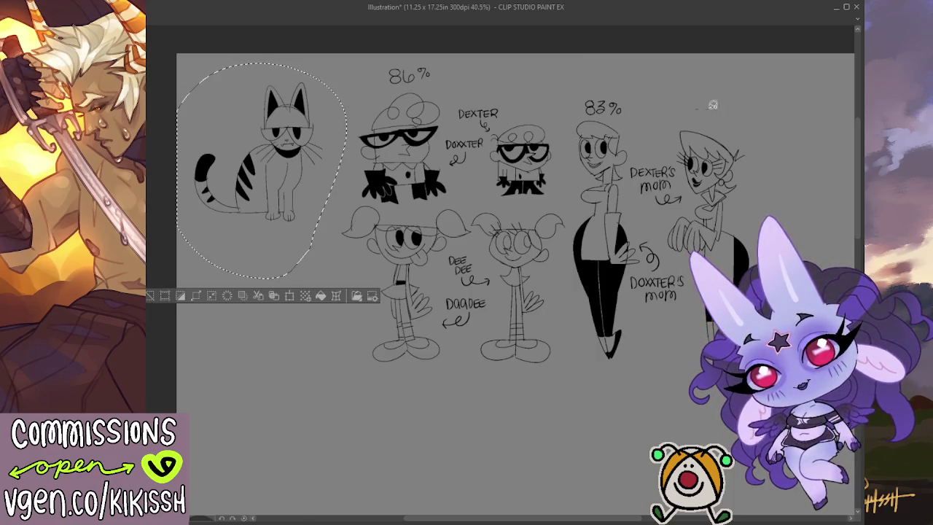
mouse_move(279, 178)
mouse_down()
mouse_move(289, 442)
mouse_move(278, 478)
mouse_up()
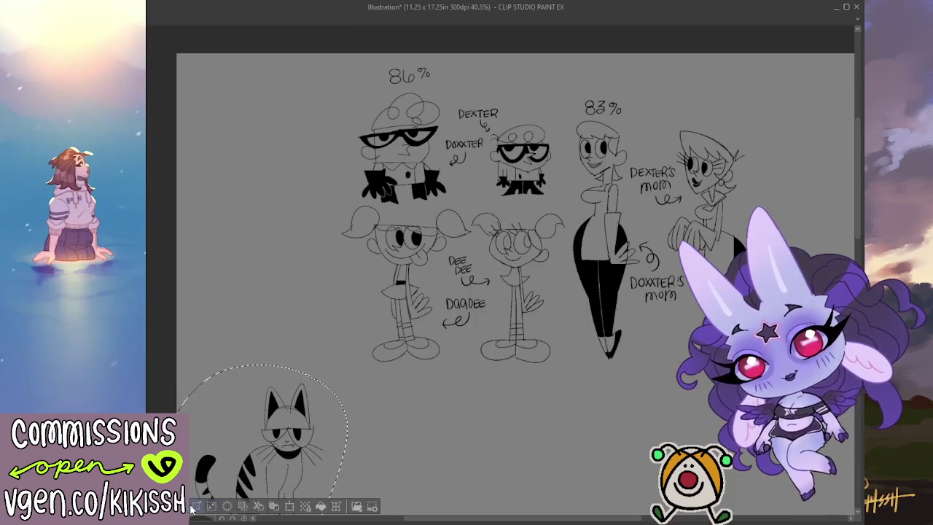
Select all remaining character sketches and shift them toward the page's left edge.
key(ctrl+a)
drag(606, 256, 436, 259)
key(ctrl+d)
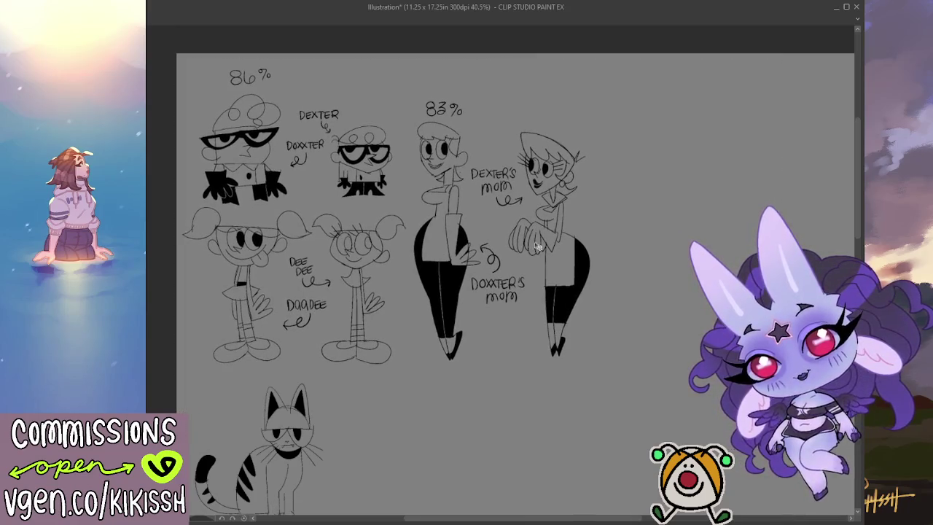
scroll(538, 252, down, 2)
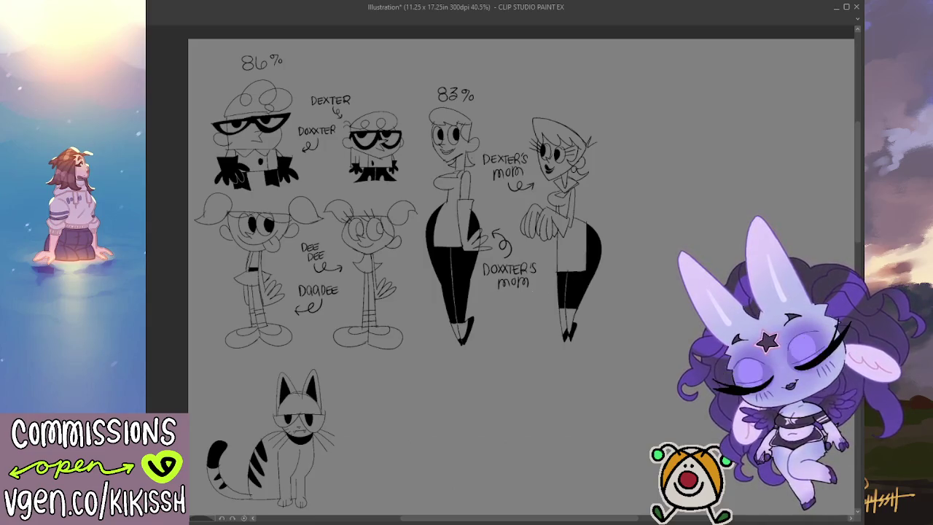
scroll(522, 273, up, 1)
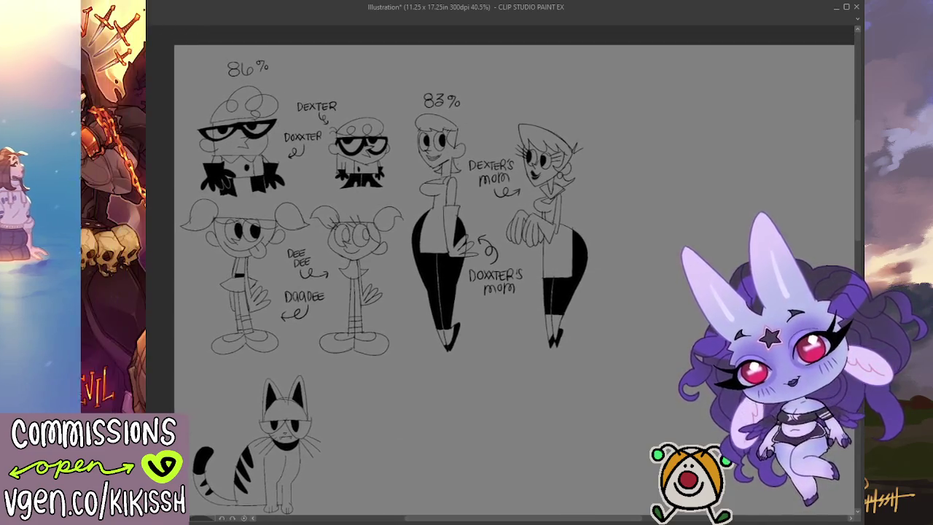
scroll(506, 277, down, 1)
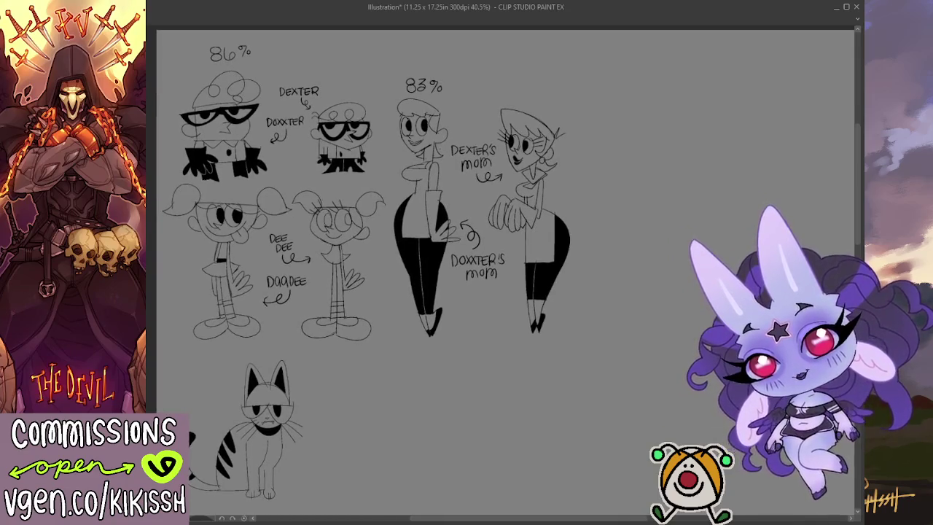
scroll(510, 277, up, 1)
Zoom in, write 85 above Dee Dee's head, and pan to the blank canvas by Dexter's mom.
scroll(662, 312, up, 1)
scroll(474, 285, up, 1)
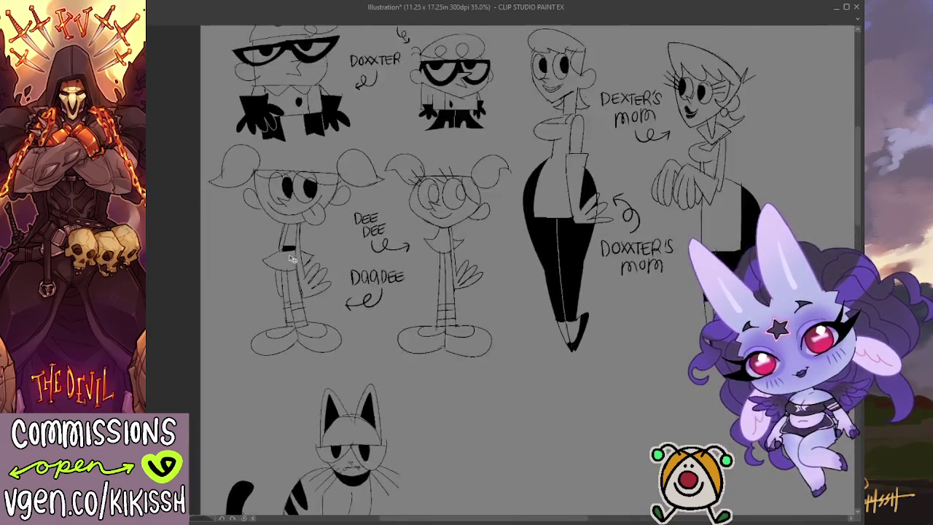
scroll(291, 259, up, 1)
scroll(364, 240, up, 1)
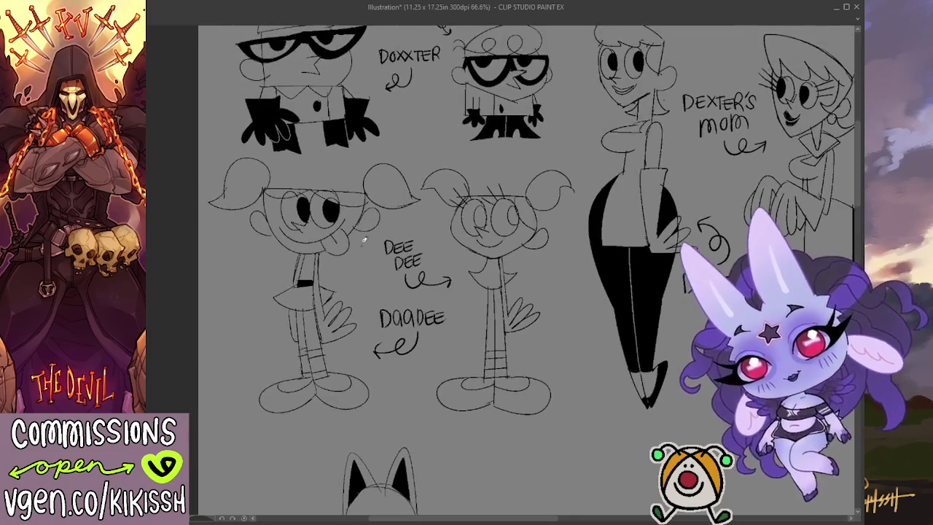
drag(296, 168, 306, 171)
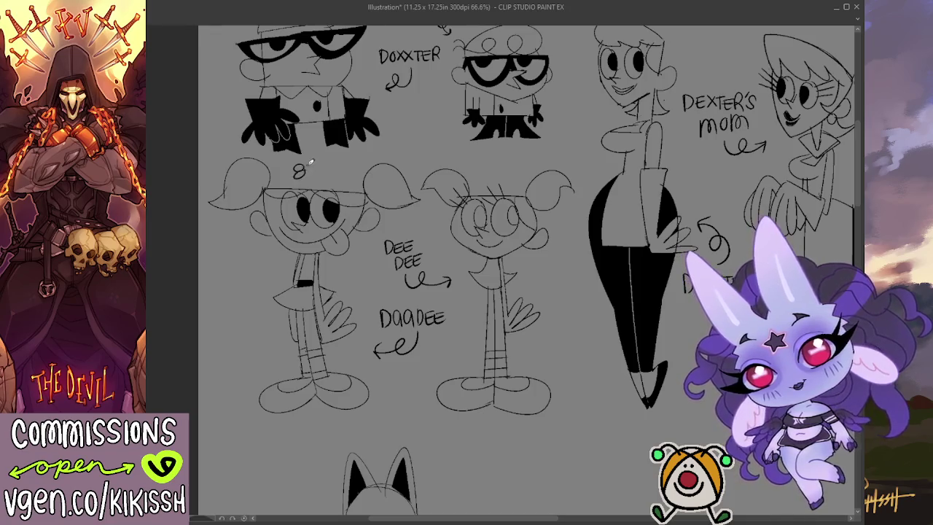
drag(322, 161, 311, 175)
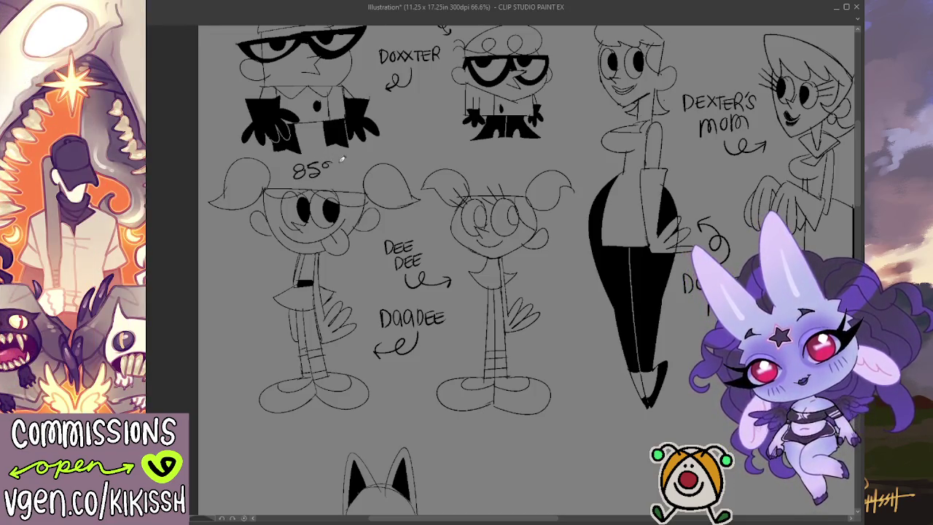
mouse_move(647, 236)
mouse_down()
mouse_move(584, 177)
mouse_move(533, 208)
mouse_move(437, 237)
mouse_move(412, 227)
mouse_up()
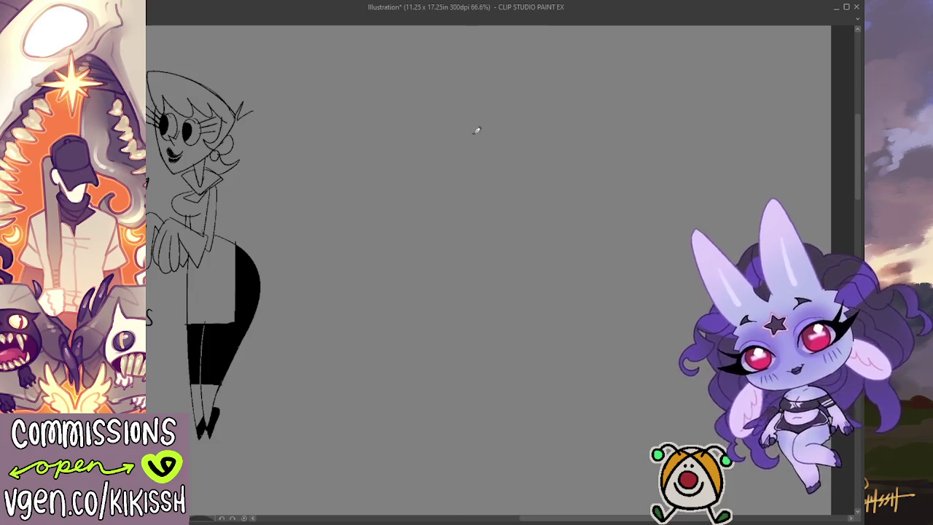
Try a rough first shape in the empty space, then undo all its strokes.
drag(477, 129, 446, 135)
key(ctrl+z)
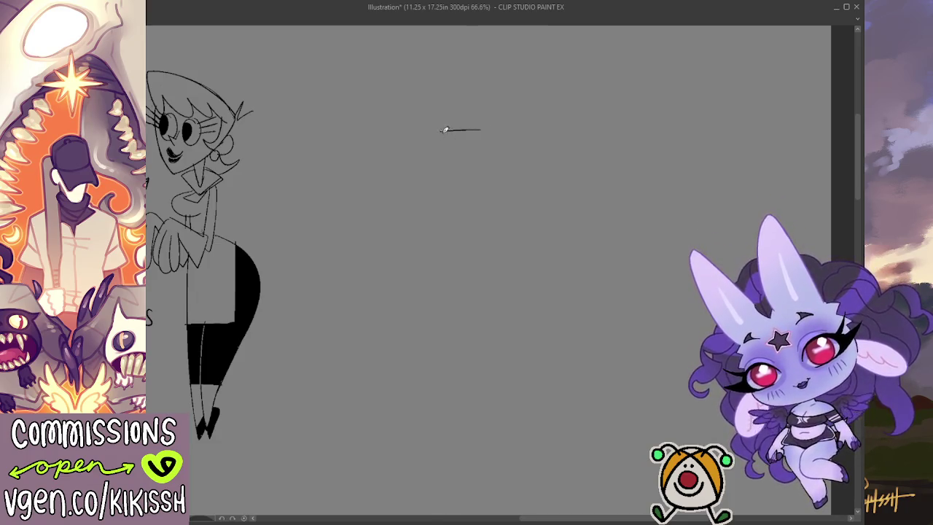
drag(420, 189, 460, 226)
drag(489, 125, 486, 222)
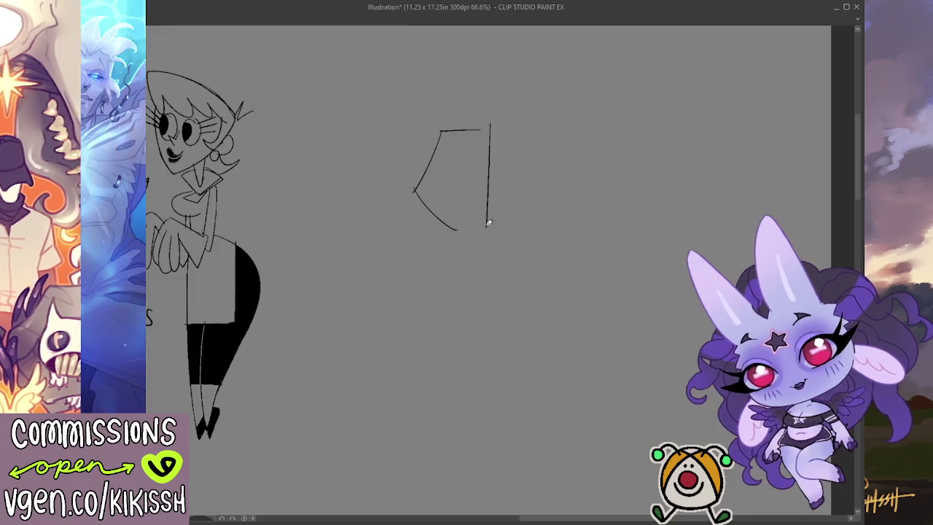
key(ctrl+z)
drag(488, 125, 486, 232)
key(ctrl+z)
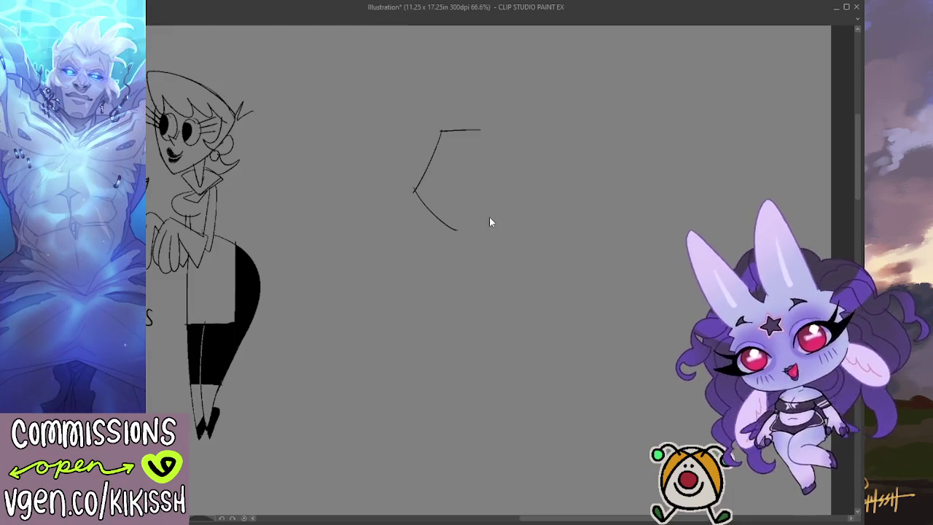
key(ctrl+z)
key(ctrl+z)
key(ctrl+z)
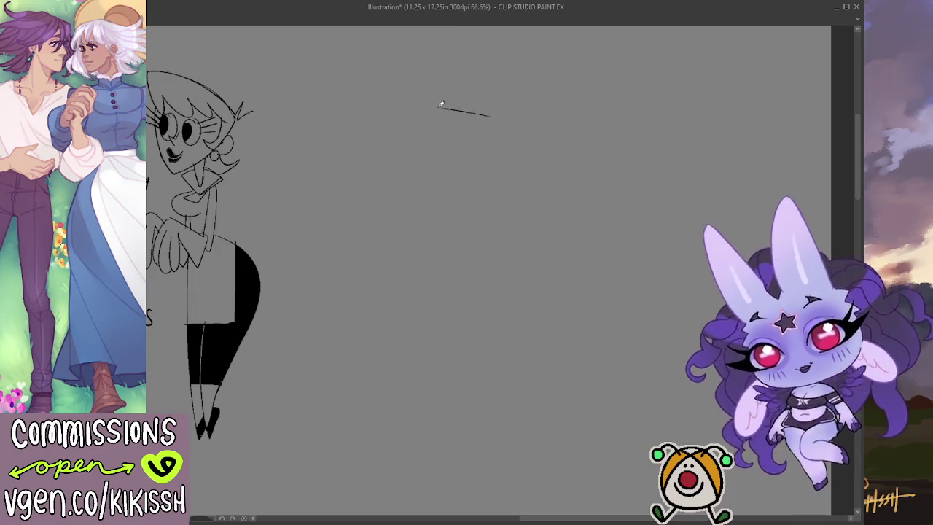
Draw the half-moon glasses' top line, trying and discarding lens and hat arcs.
drag(436, 134, 498, 133)
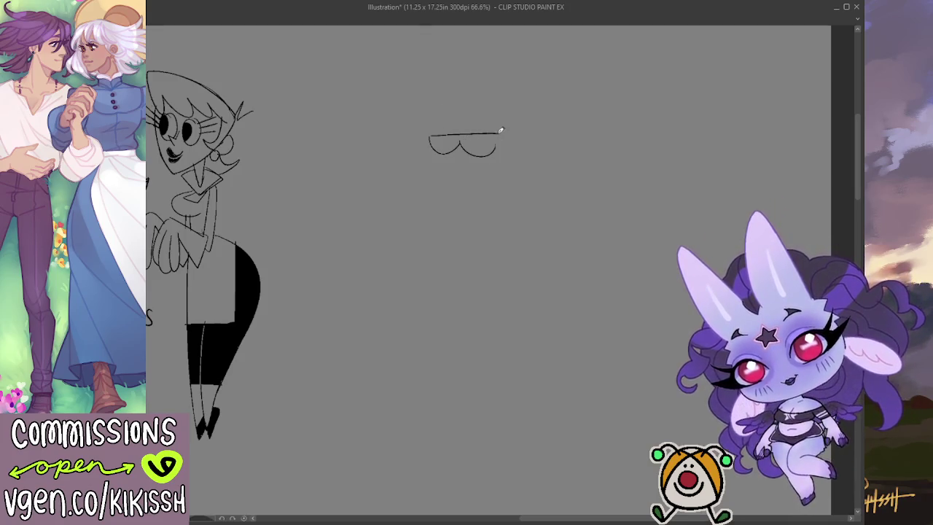
key(ctrl+z)
mouse_move(461, 154)
mouse_down()
mouse_move(497, 149)
mouse_move(497, 137)
mouse_up()
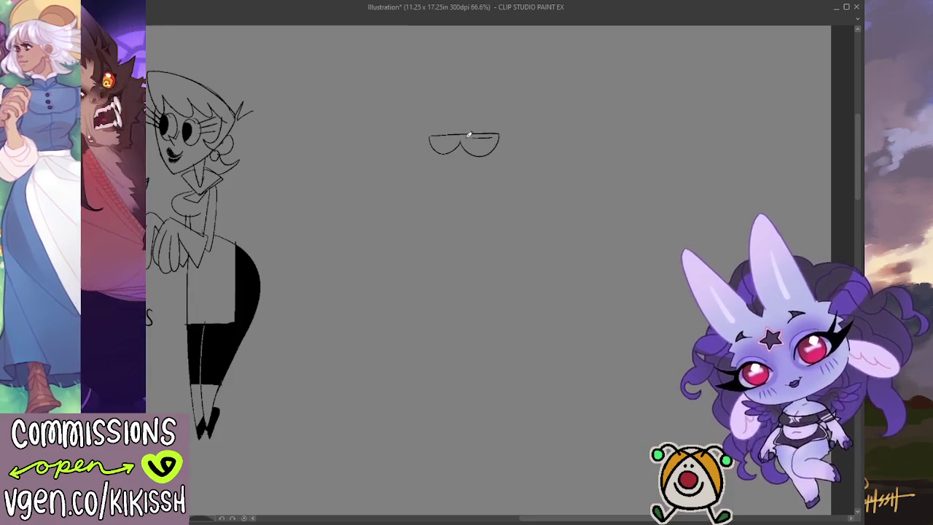
key(ctrl+z)
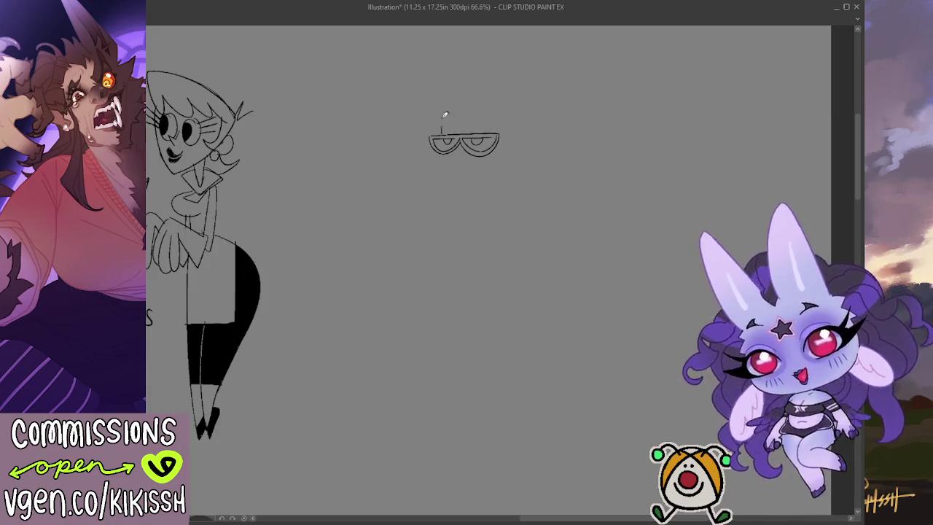
drag(490, 113, 437, 110)
key(ctrl+z)
key(ctrl+z)
drag(498, 117, 433, 104)
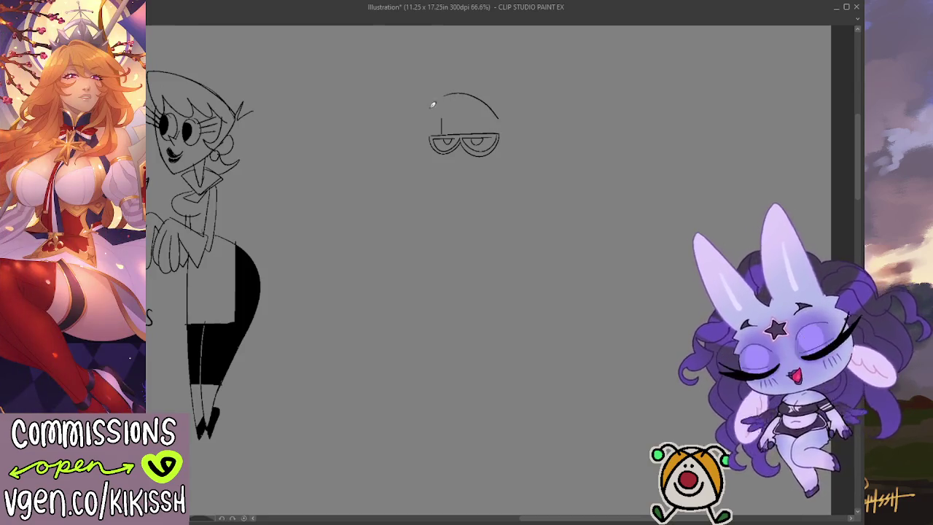
key(ctrl+z)
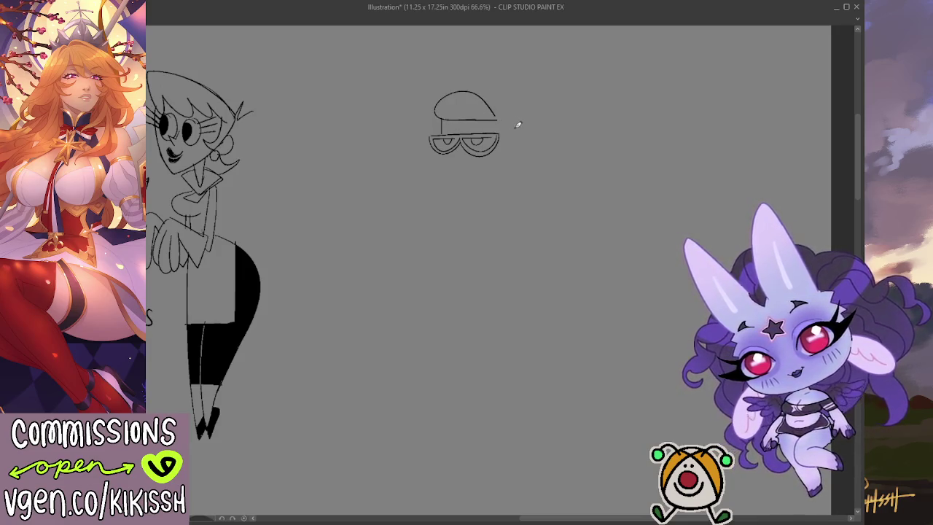
key(ctrl+z)
key(ctrl+z)
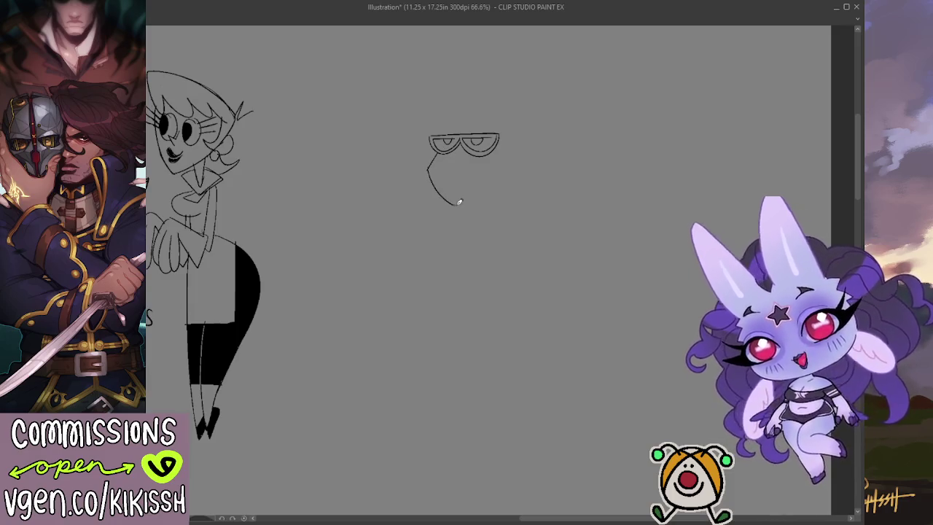
Try and undo several face curves below the glasses.
drag(429, 164, 461, 219)
key(ctrl+z)
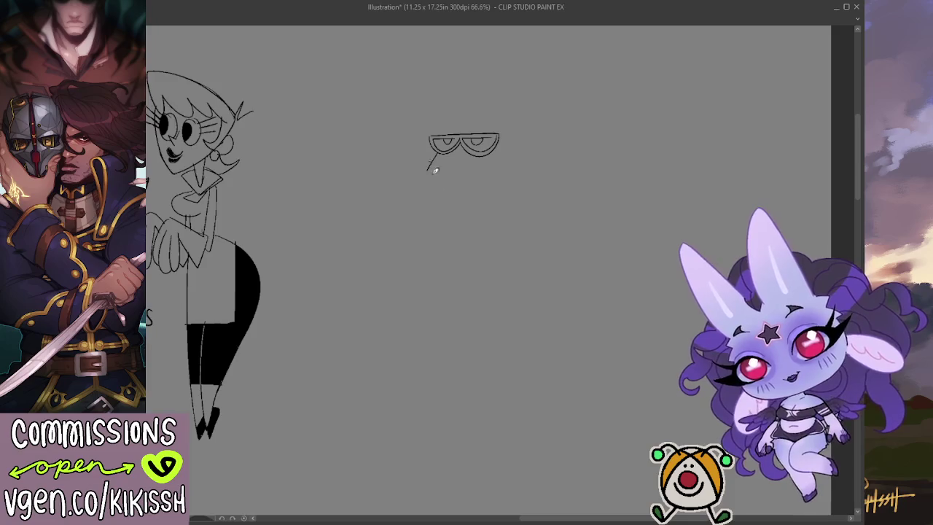
drag(431, 164, 461, 216)
key(ctrl+z)
drag(428, 165, 455, 209)
key(ctrl+z)
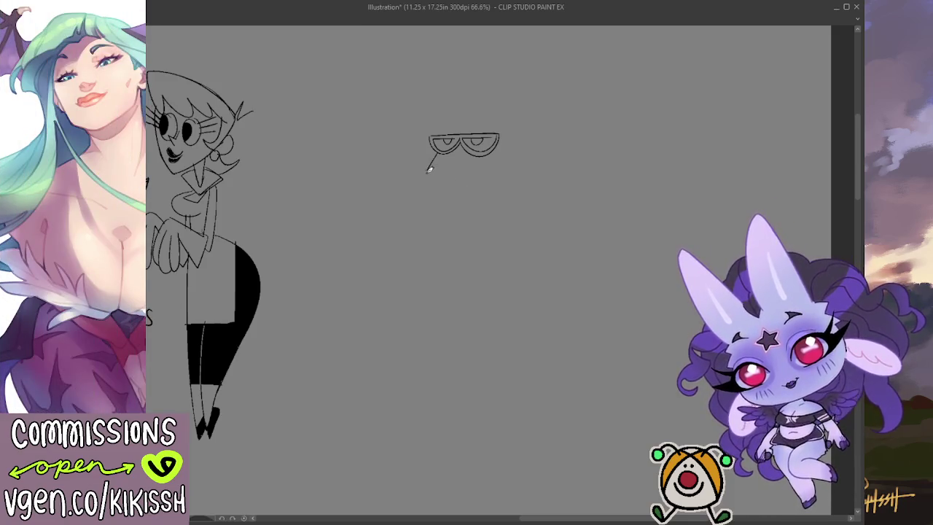
drag(430, 165, 455, 207)
key(ctrl+z)
mouse_move(434, 156)
mouse_down()
mouse_move(427, 175)
mouse_move(462, 222)
mouse_up()
key(ctrl+z)
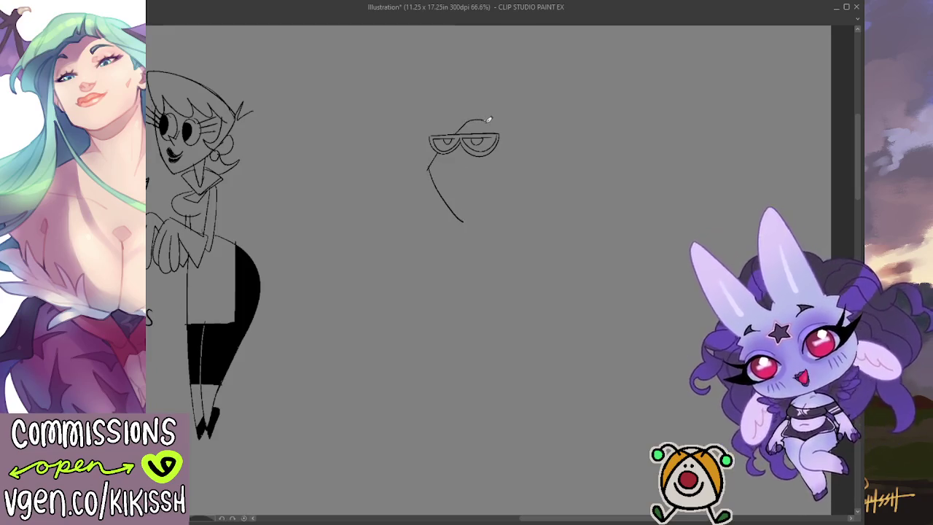
key(ctrl+z)
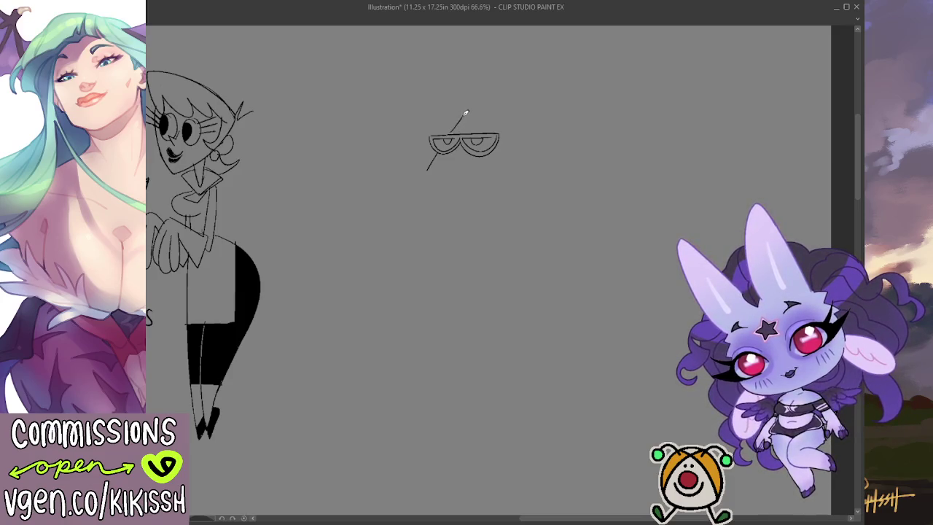
key(ctrl+z)
Discard a hair stroke and settle on a jaw curve descending from the glasses.
mouse_move(451, 134)
mouse_down()
mouse_move(455, 120)
mouse_move(489, 106)
mouse_move(498, 132)
mouse_up()
key(ctrl+z)
key(ctrl+z)
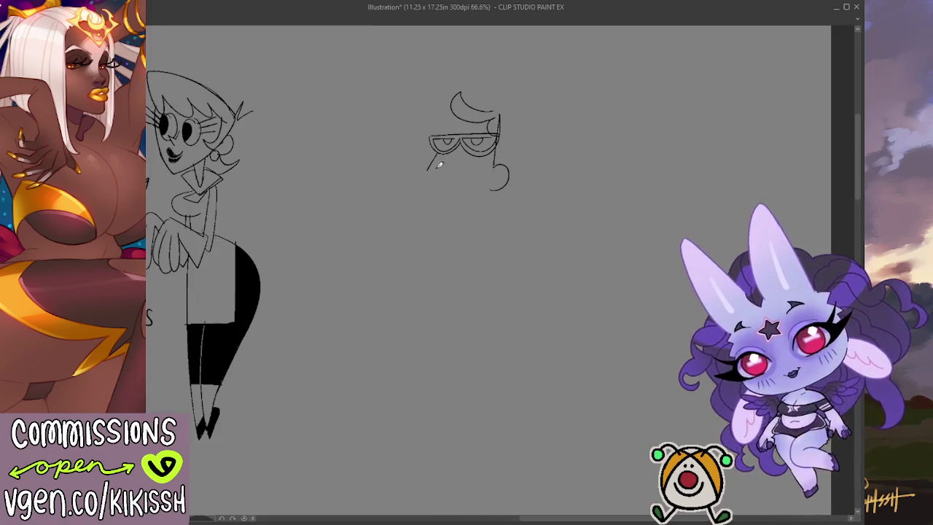
drag(429, 164, 460, 210)
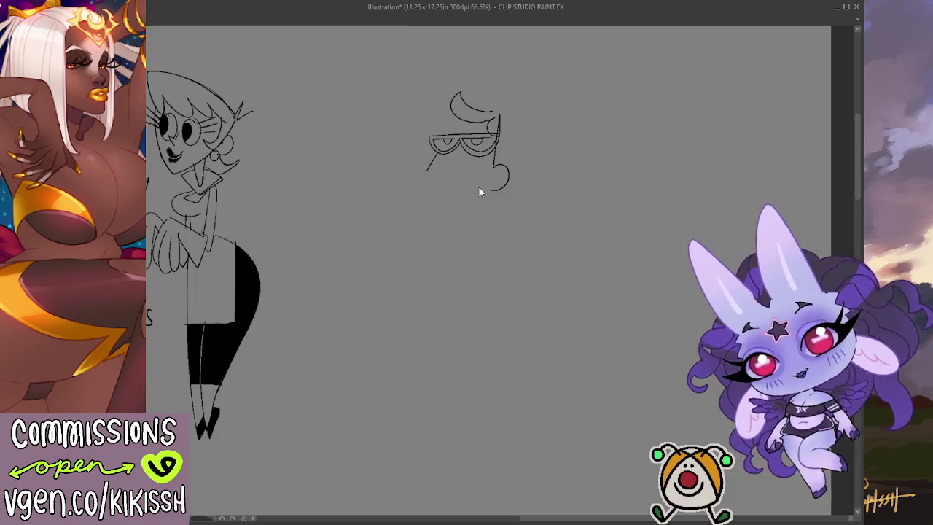
key(ctrl+z)
key(ctrl+z)
key(ctrl+z)
key(ctrl+z)
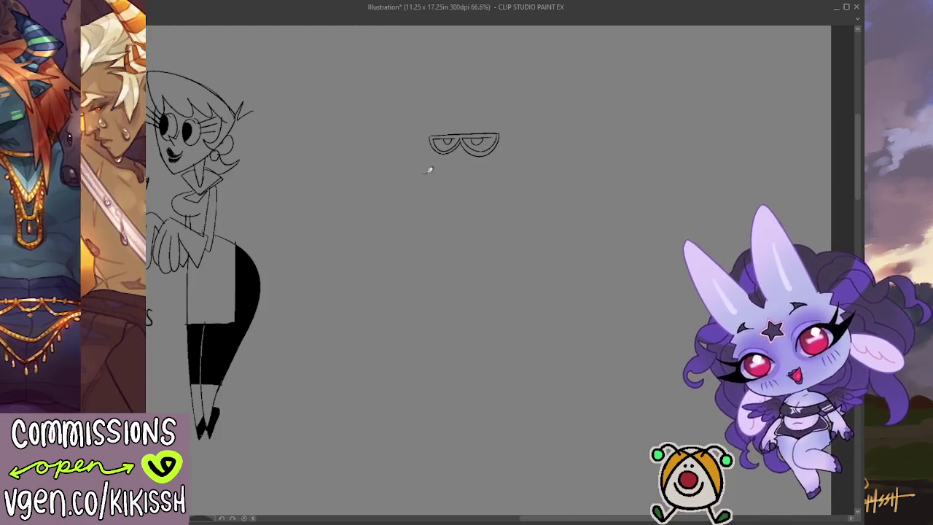
drag(439, 151, 430, 230)
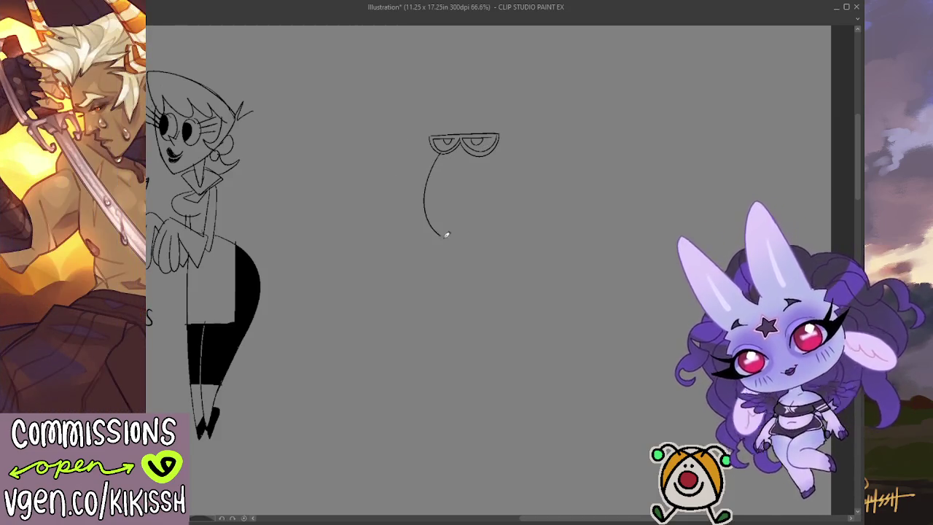
Redraw the curved face line below the glasses, testing a hair curve above.
key(ctrl+z)
mouse_move(441, 151)
mouse_down()
mouse_move(437, 202)
mouse_move(447, 216)
mouse_up()
key(ctrl+z)
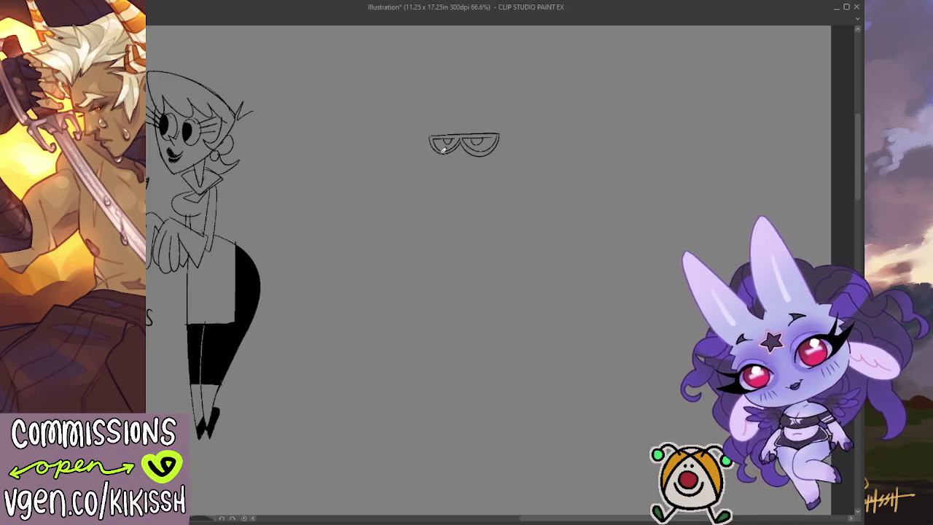
drag(441, 151, 452, 214)
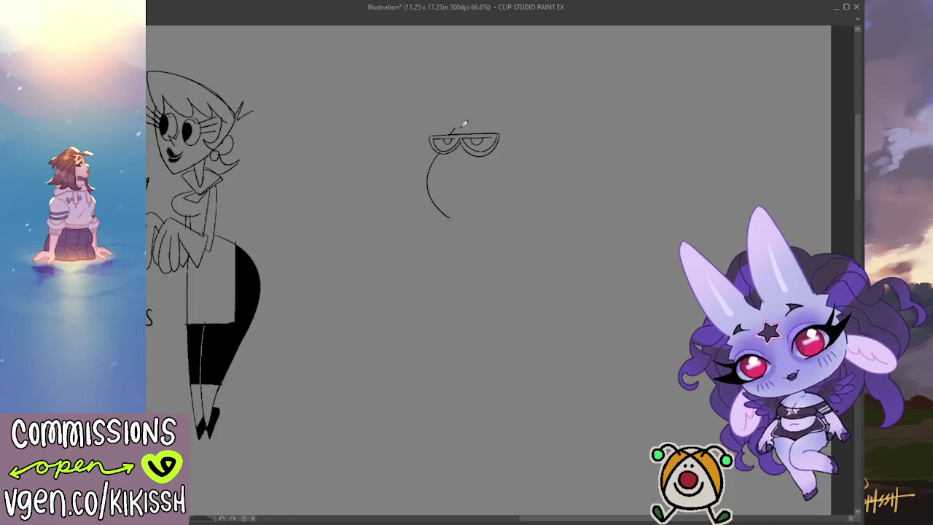
mouse_move(455, 129)
mouse_down()
mouse_move(456, 96)
mouse_move(503, 117)
mouse_move(461, 127)
mouse_move(501, 121)
mouse_up()
key(ctrl+z)
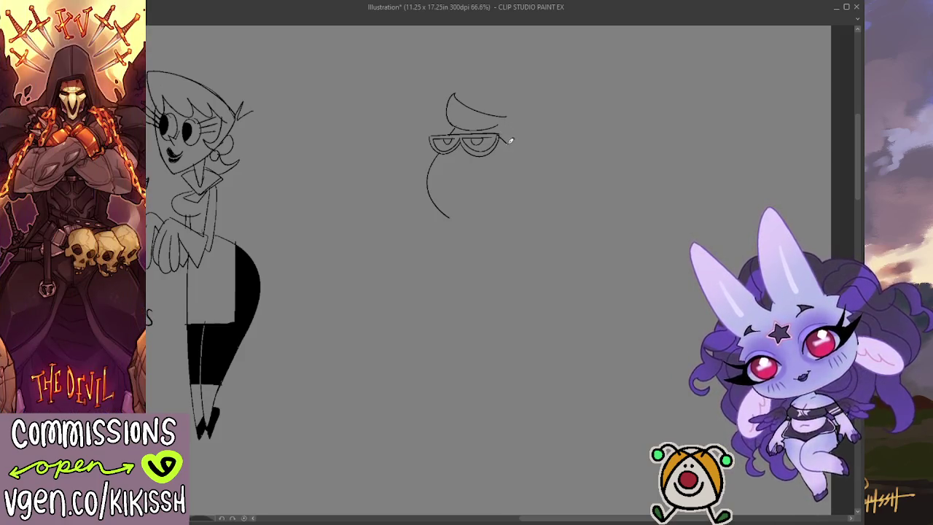
Draw the right side of the head with an ear.
drag(510, 116, 509, 170)
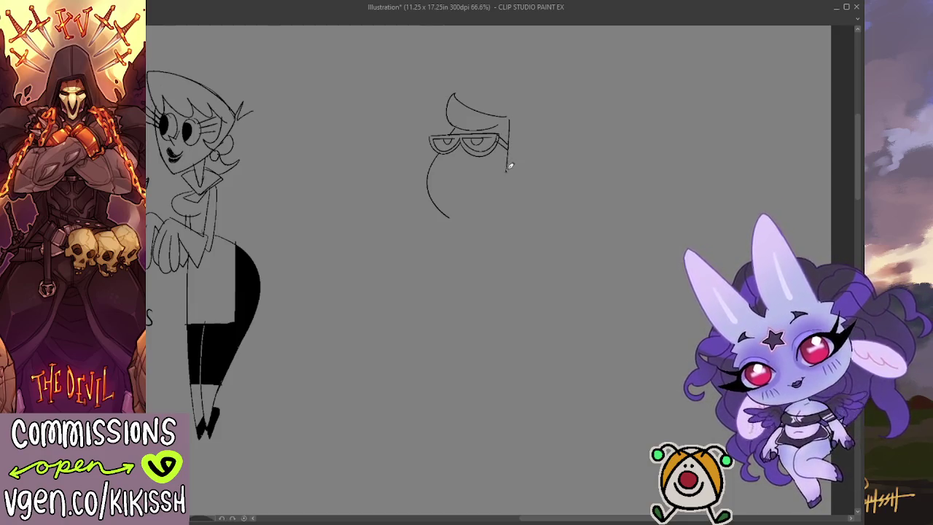
key(ctrl+z)
drag(510, 113, 505, 192)
key(ctrl+z)
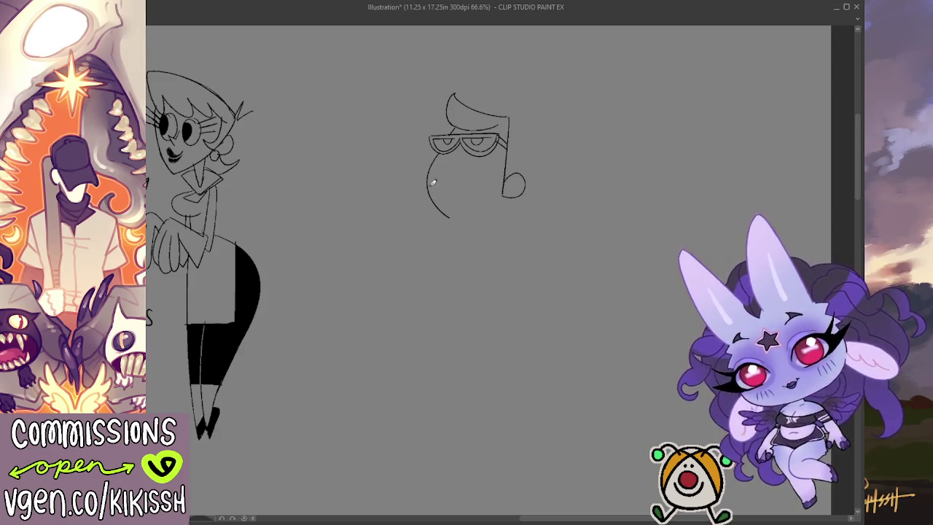
Rework the curved left face line and draw the final jaw line below the ear.
drag(432, 182, 445, 219)
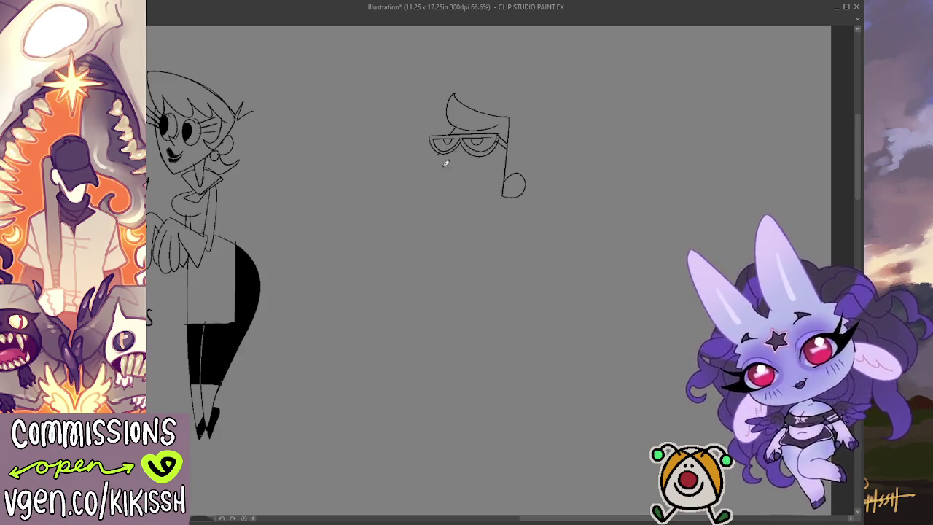
drag(433, 159, 435, 197)
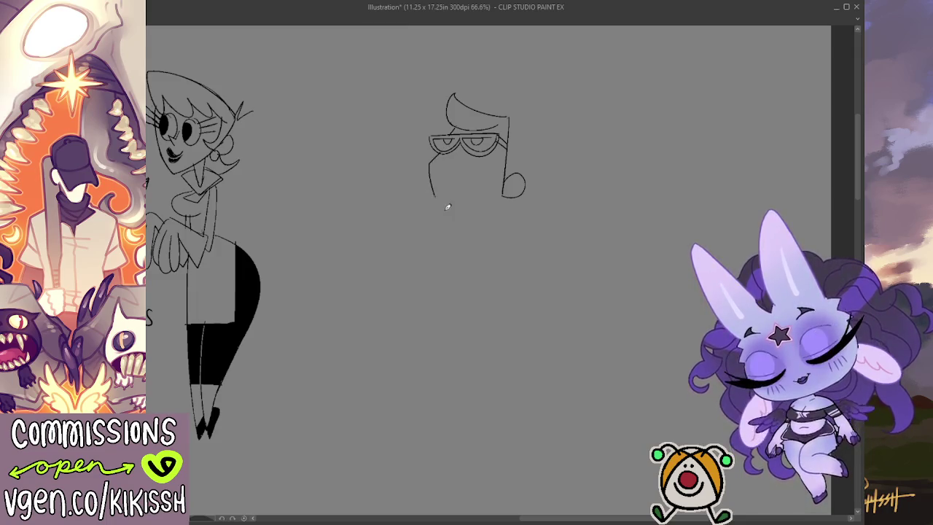
key(ctrl+z)
drag(431, 160, 457, 224)
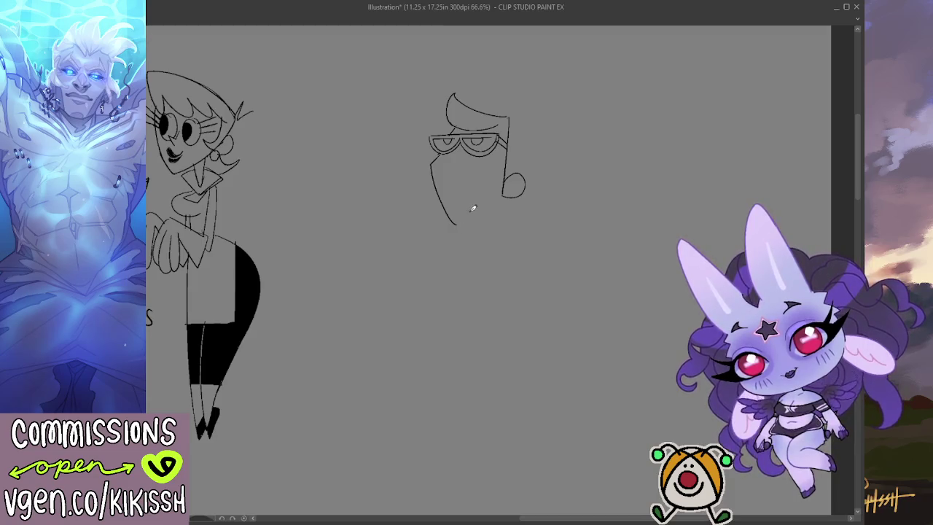
key(ctrl+z)
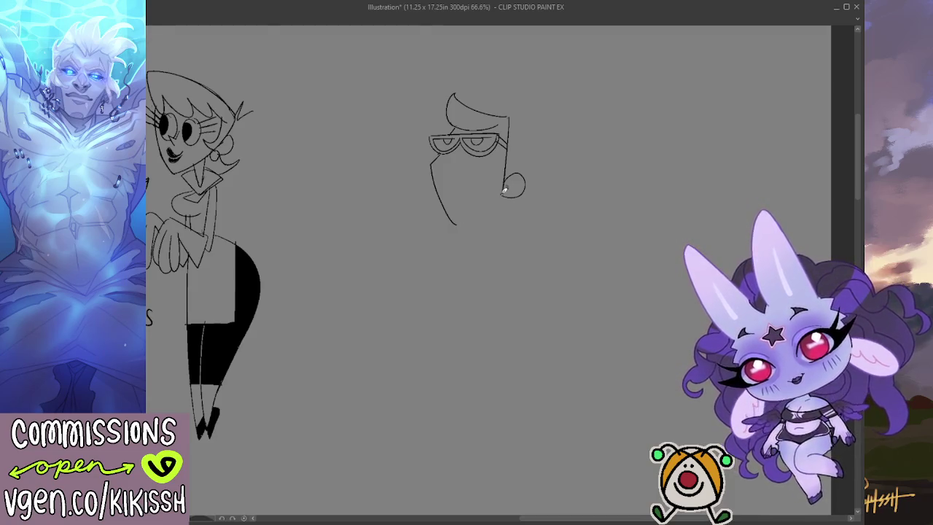
drag(506, 183, 504, 225)
key(ctrl+z)
drag(509, 183, 504, 222)
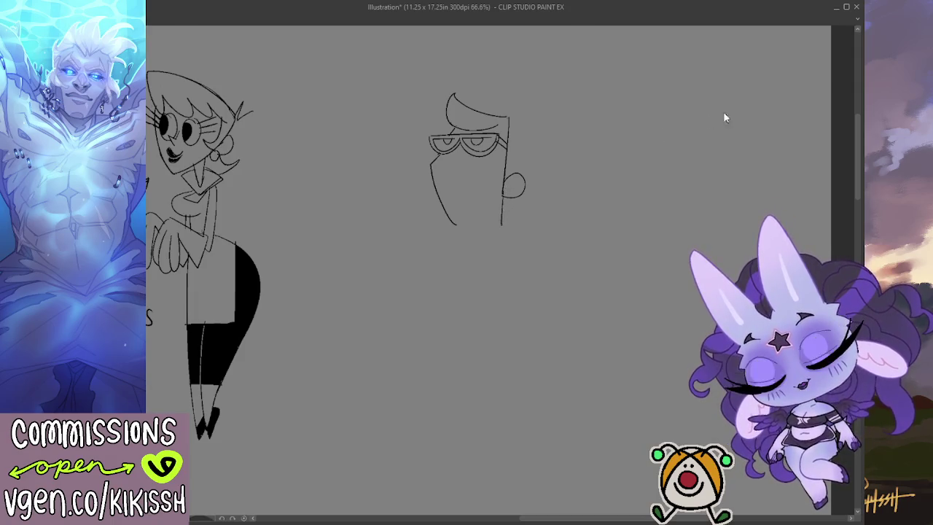
drag(540, 97, 539, 94)
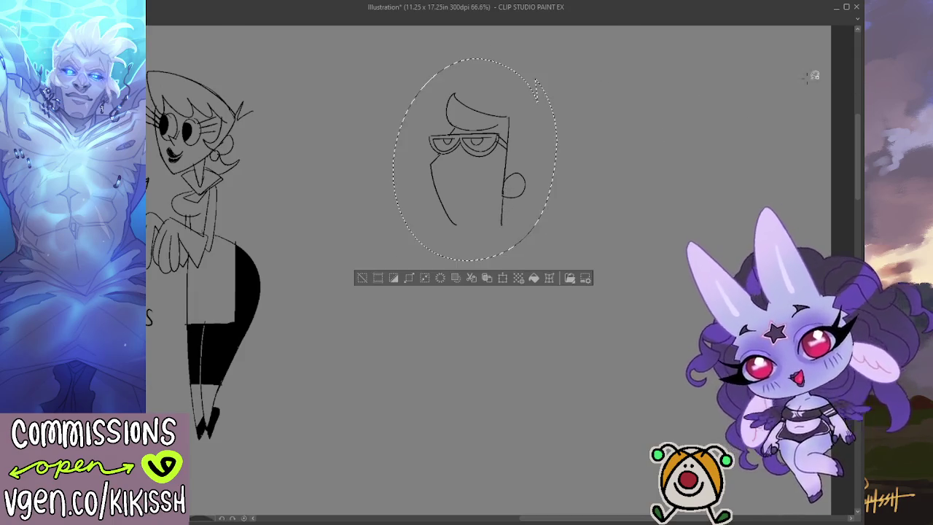
Raise the head slightly, then add a curved grin under the glasses and a chin line.
drag(495, 191, 488, 166)
key(ctrl+d)
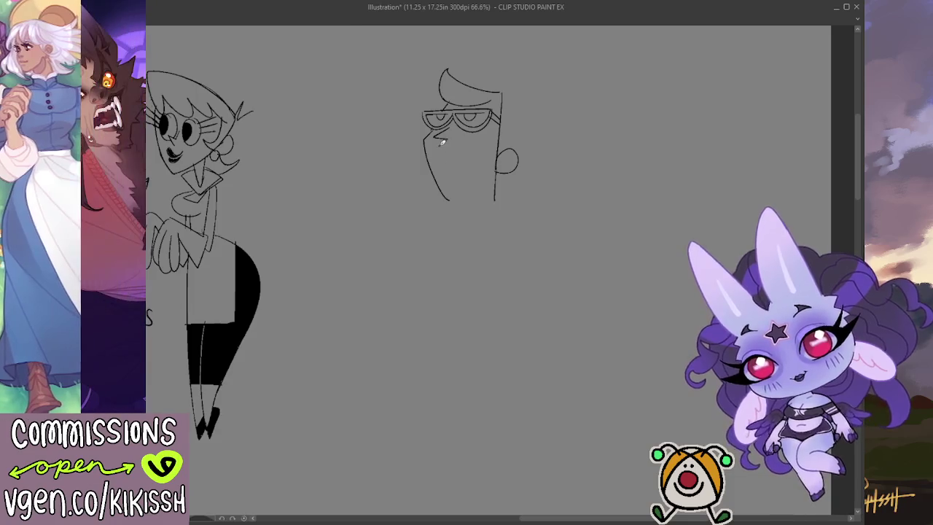
drag(441, 151, 485, 143)
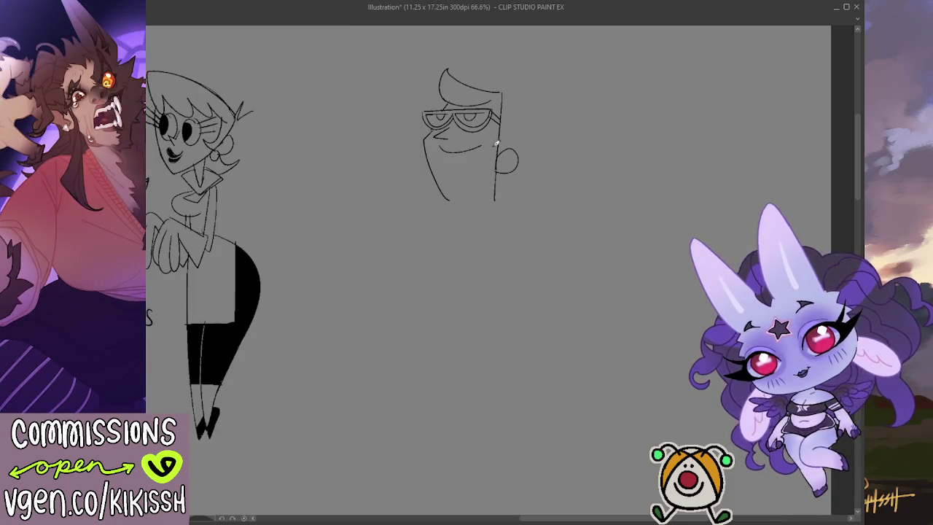
key(ctrl+z)
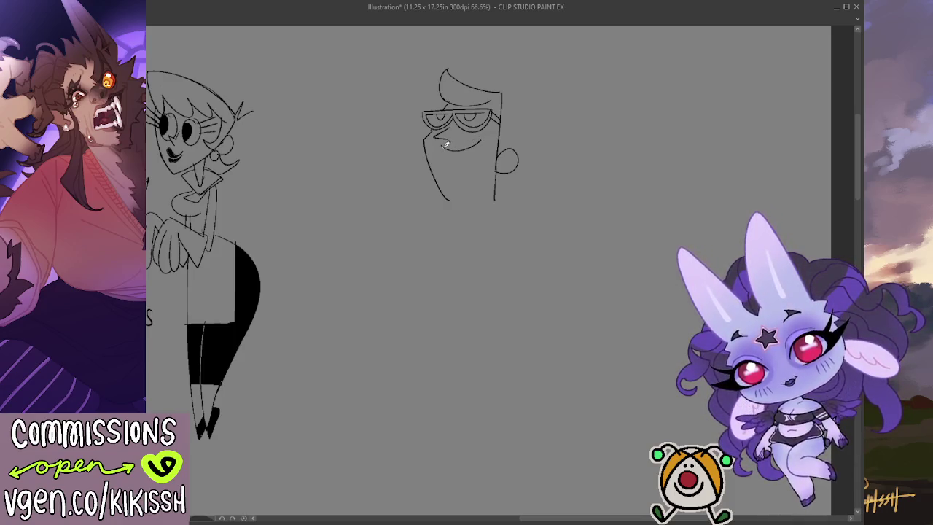
drag(441, 151, 485, 143)
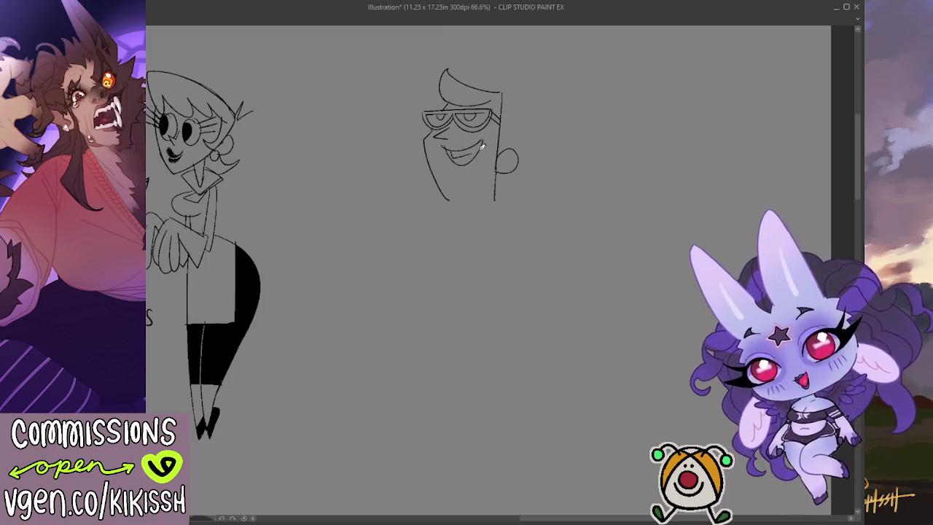
mouse_move(392, 257)
mouse_down()
mouse_move(545, 236)
mouse_move(463, 214)
mouse_up()
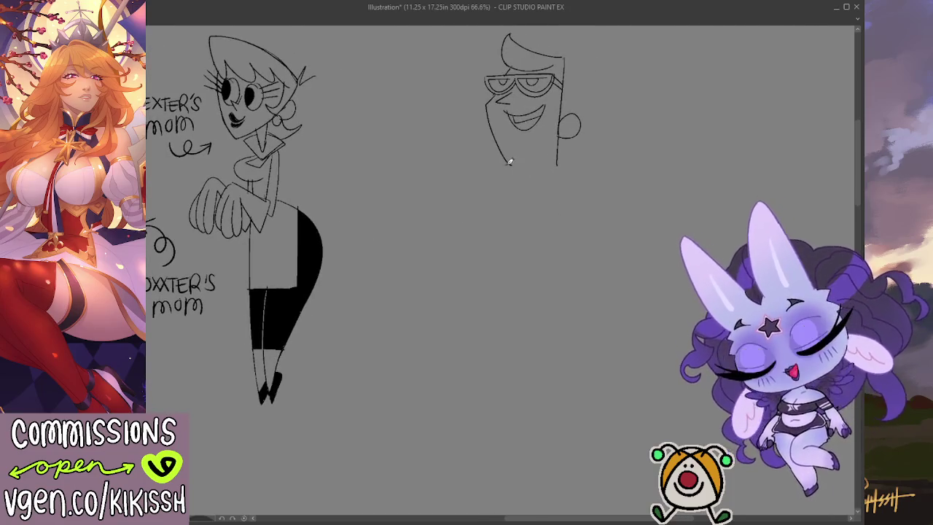
mouse_move(511, 165)
mouse_down()
mouse_move(557, 165)
mouse_move(509, 182)
mouse_move(529, 167)
mouse_move(556, 166)
mouse_move(482, 261)
mouse_up()
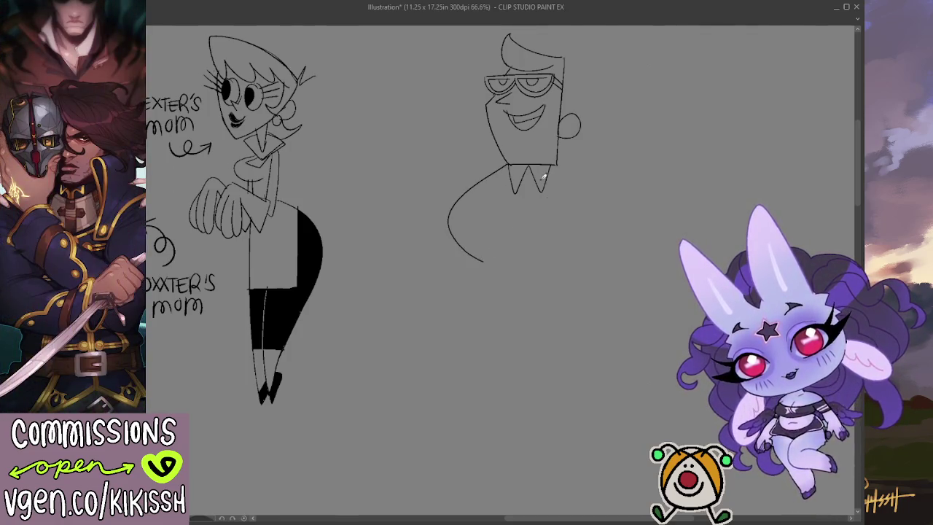
Draw the long curved body sides down from the chin, testing a pointed foot.
key(ctrl+z)
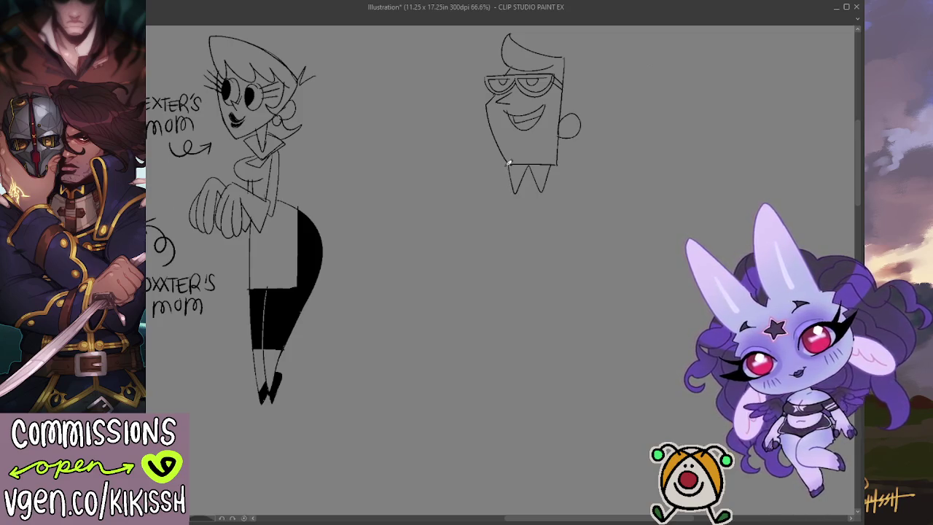
drag(497, 182, 523, 353)
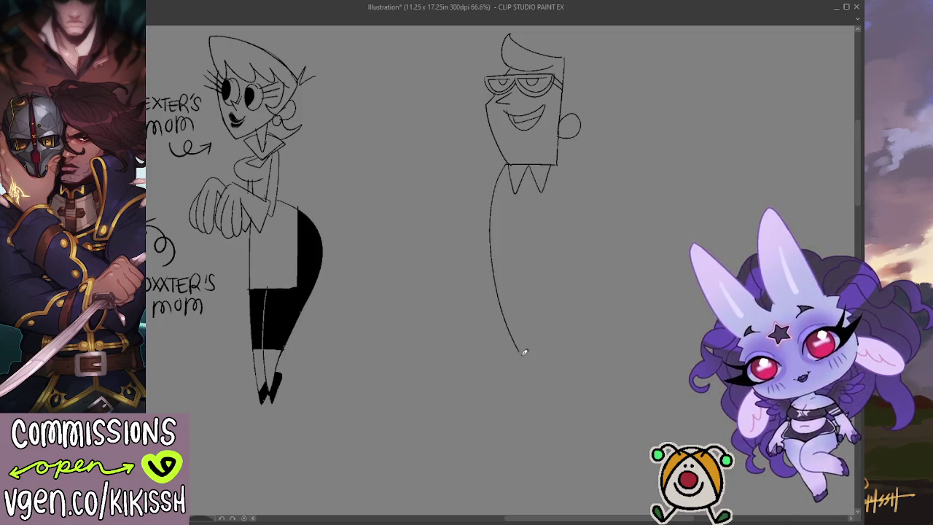
key(ctrl+z)
mouse_move(511, 165)
mouse_down()
mouse_move(487, 209)
mouse_move(527, 379)
mouse_up()
key(ctrl+z)
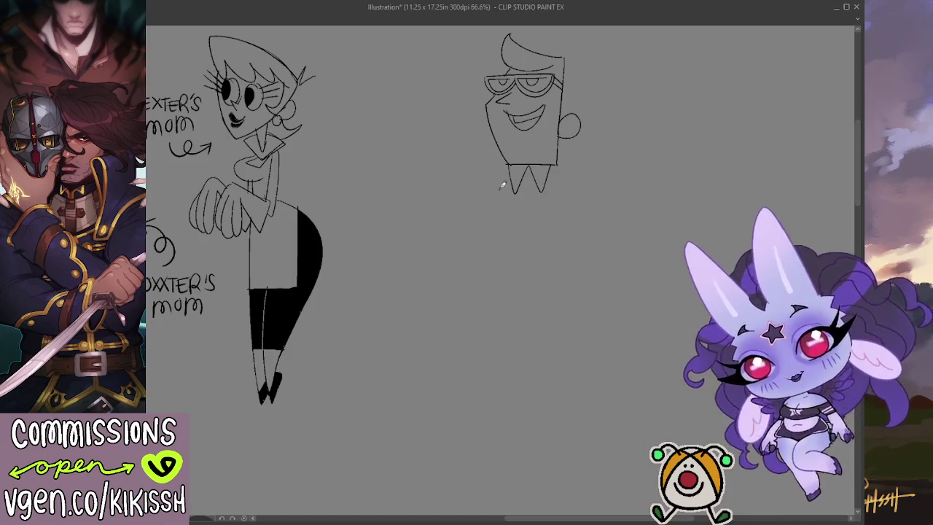
mouse_move(510, 165)
mouse_down()
mouse_move(489, 248)
mouse_move(523, 386)
mouse_up()
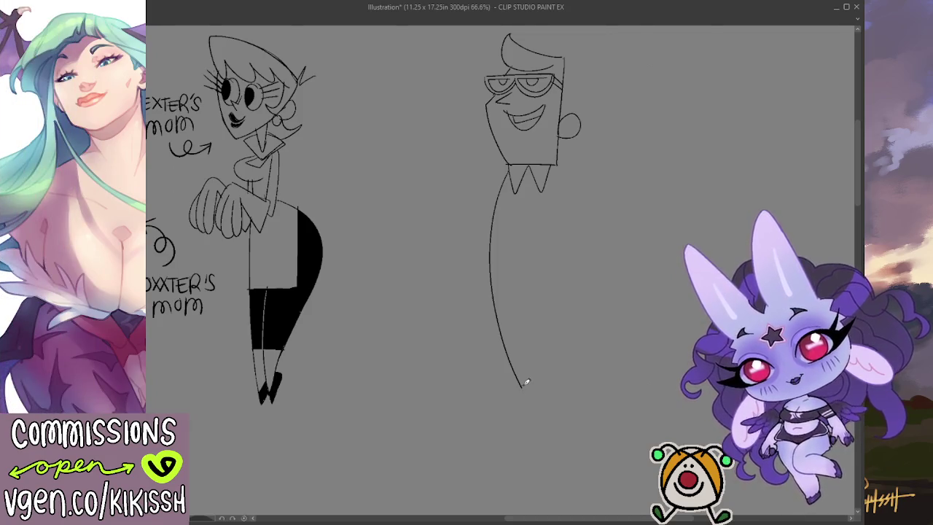
mouse_move(522, 385)
mouse_down()
mouse_move(477, 420)
mouse_move(530, 398)
mouse_move(483, 409)
mouse_move(566, 401)
mouse_up()
key(ctrl+z)
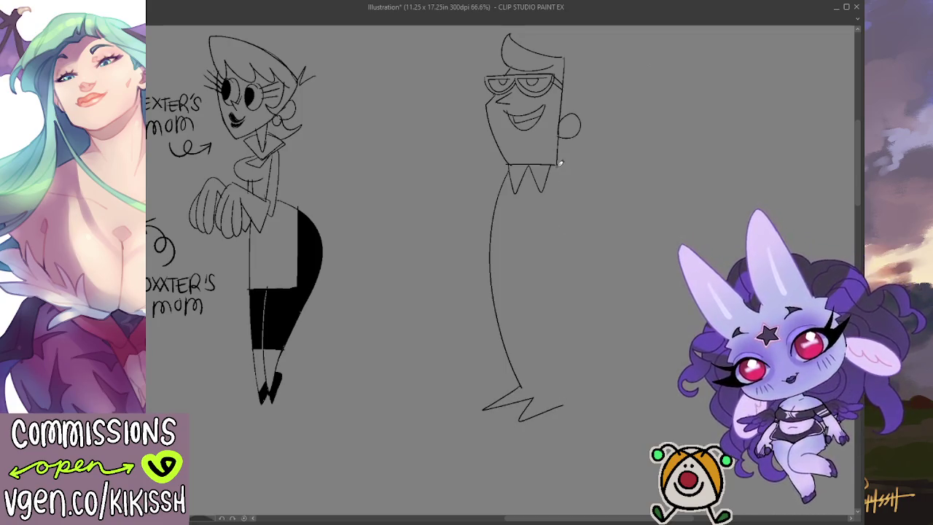
drag(560, 163, 569, 293)
Redraw the body's right side, then add a waistline and a hooked torso line.
key(ctrl+z)
drag(560, 162, 571, 388)
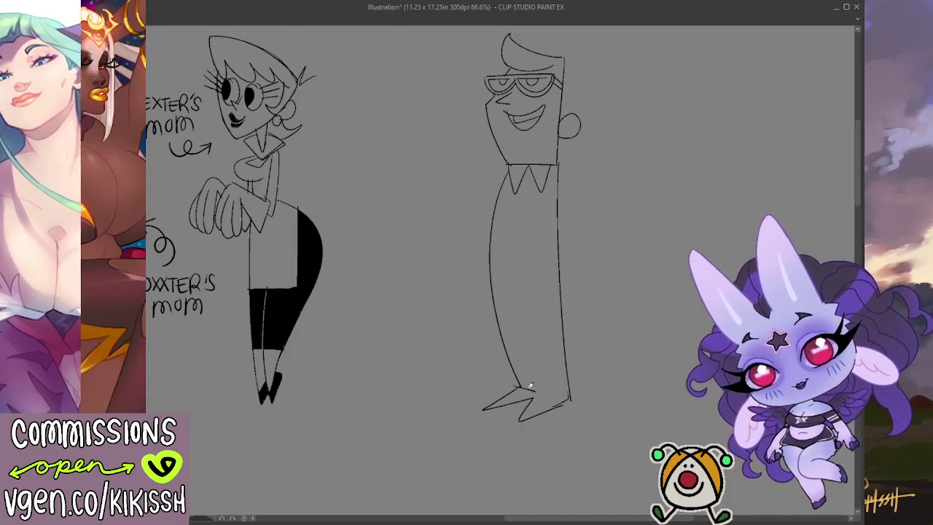
mouse_move(514, 370)
mouse_down()
mouse_move(521, 385)
mouse_move(570, 376)
mouse_move(538, 393)
mouse_up()
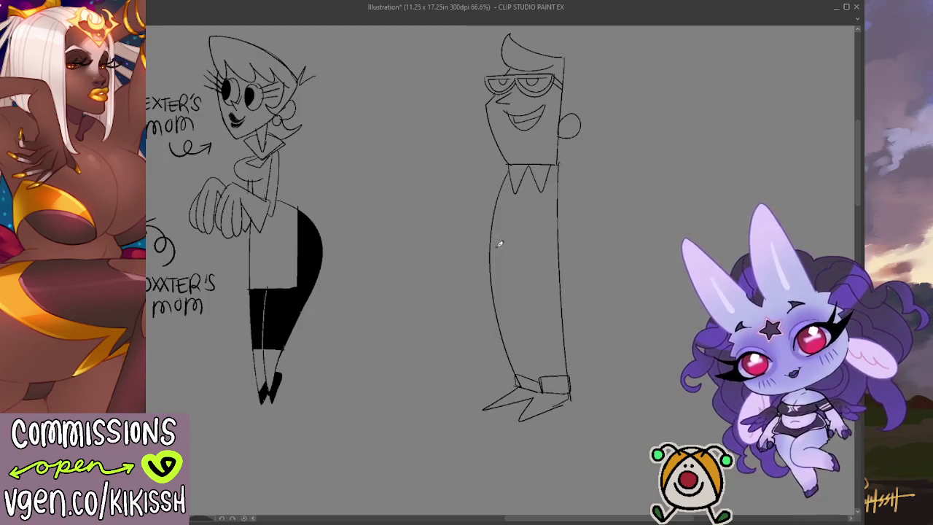
drag(488, 253, 565, 248)
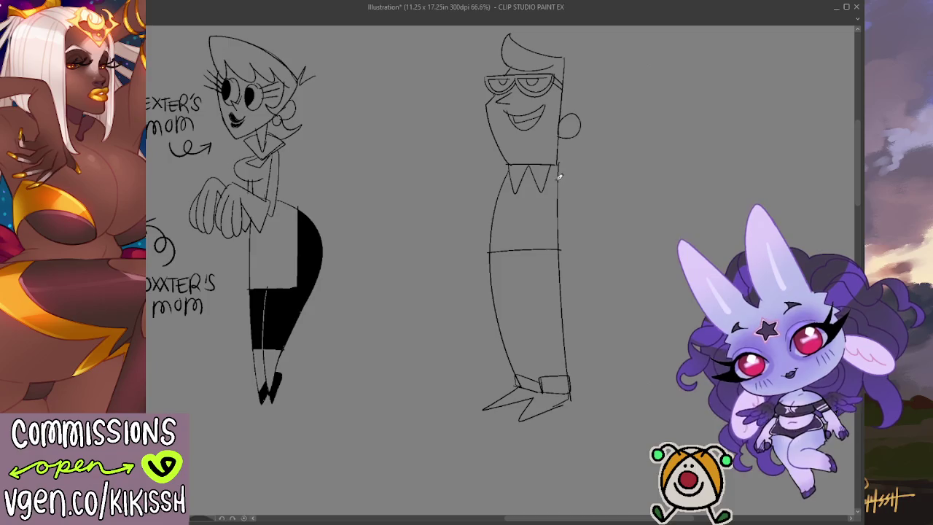
drag(552, 181, 549, 250)
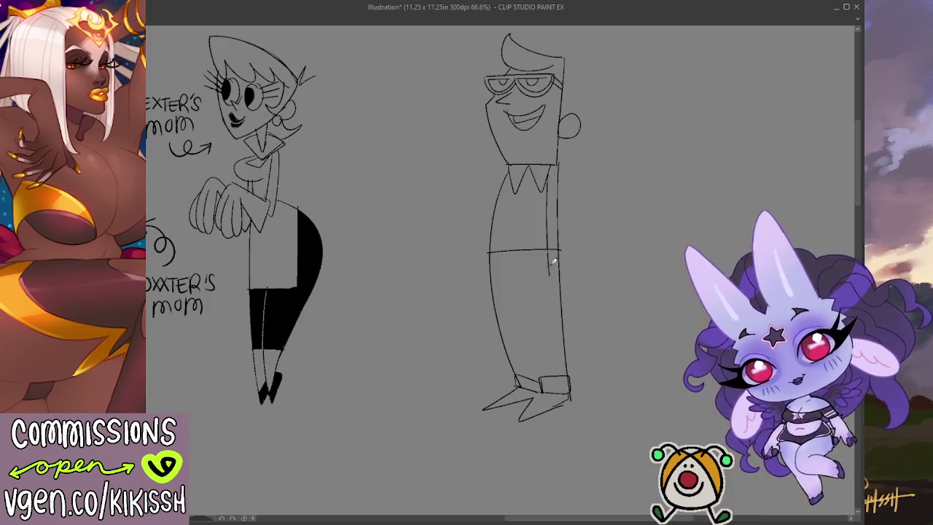
key(ctrl+z)
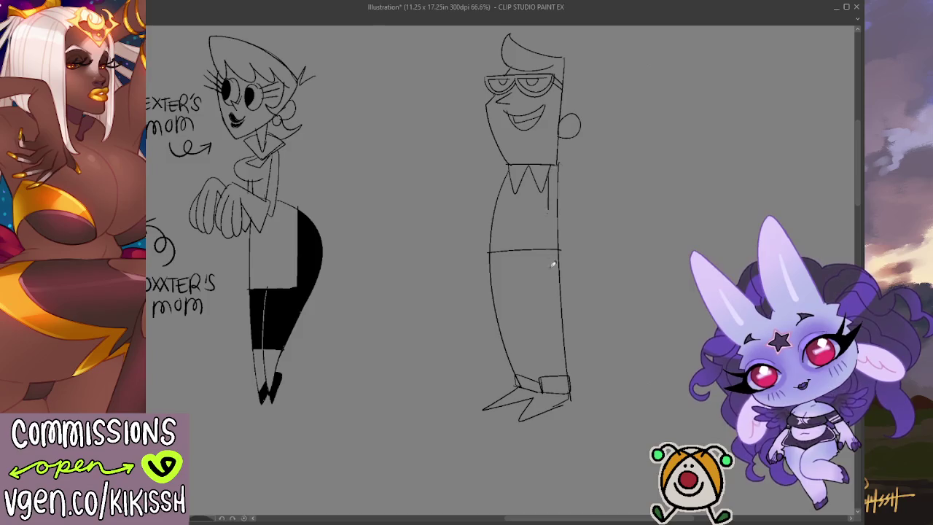
mouse_move(550, 167)
mouse_down()
mouse_move(554, 295)
mouse_move(581, 295)
mouse_move(580, 281)
mouse_move(592, 288)
mouse_up()
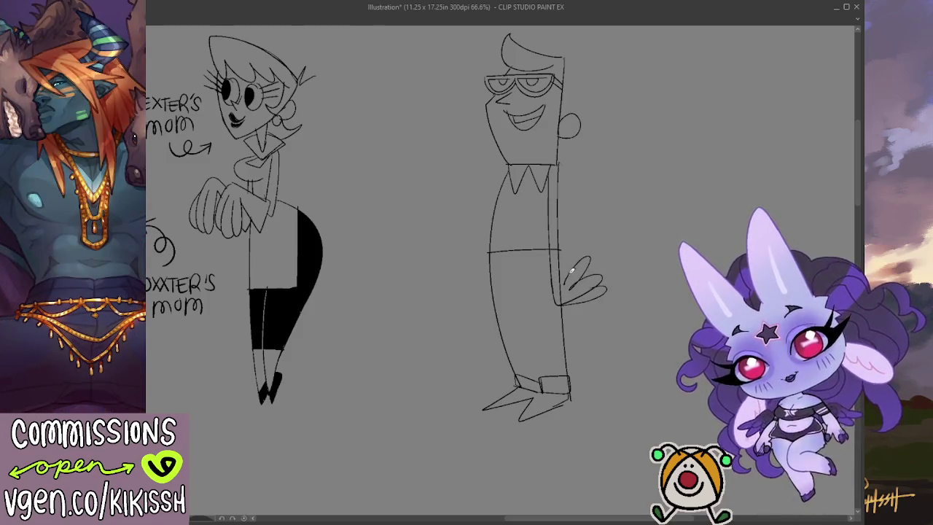
Erase part of the collar and arm lines and draw the sleeve and upper arm.
key(e)
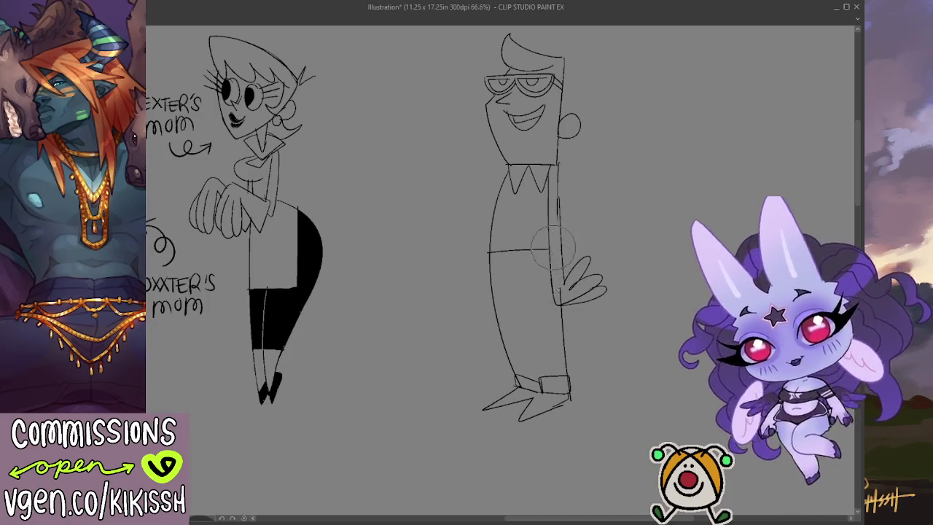
drag(554, 188, 548, 212)
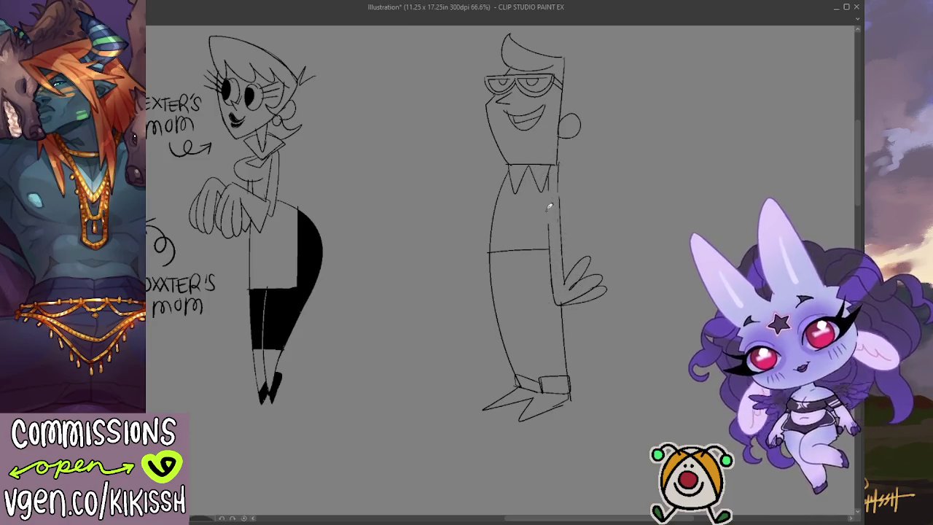
mouse_move(563, 164)
mouse_down()
mouse_move(567, 233)
mouse_move(576, 175)
mouse_move(565, 233)
mouse_up()
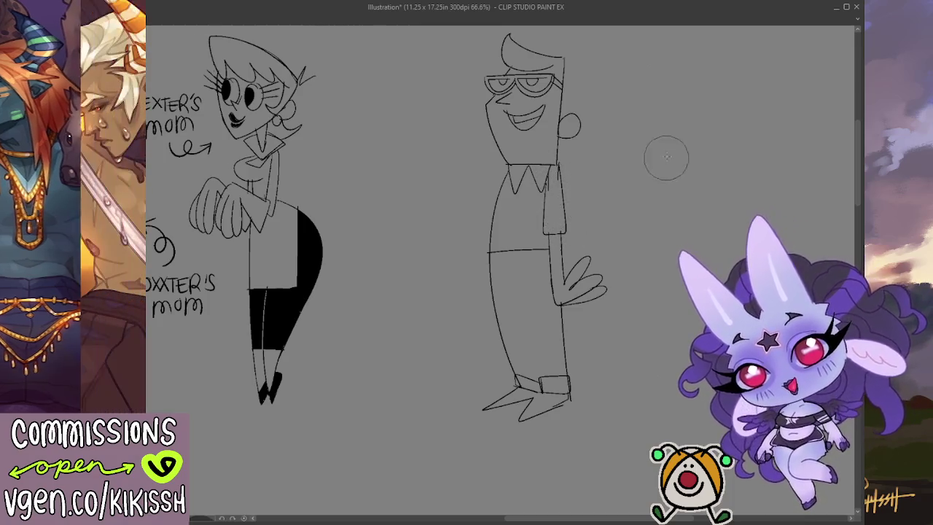
drag(670, 181, 675, 200)
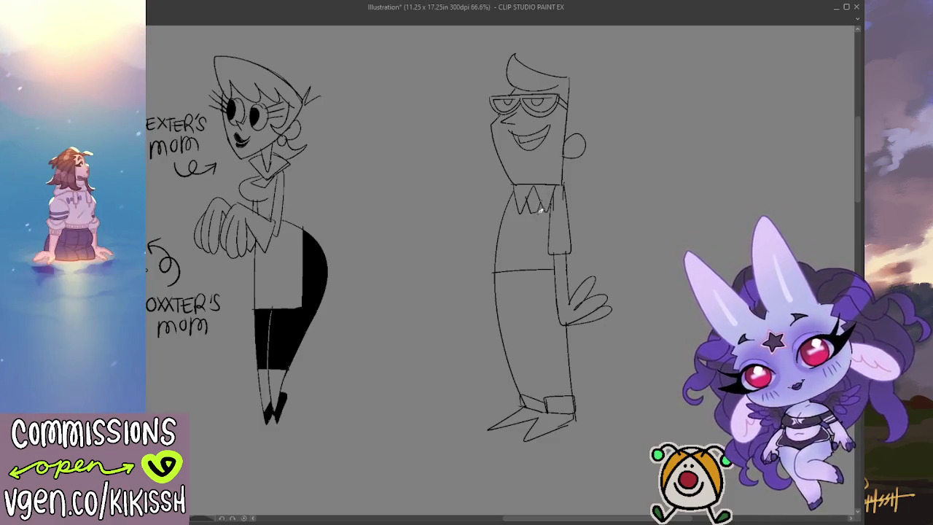
Draw the dad's tie down from the collar and the inner trouser-leg line.
drag(537, 209, 534, 267)
drag(535, 209, 540, 254)
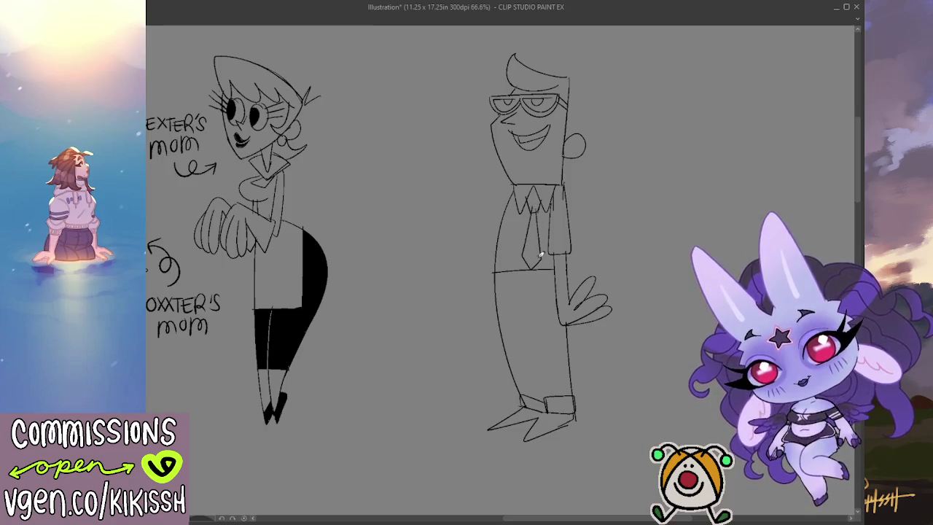
drag(527, 293, 548, 396)
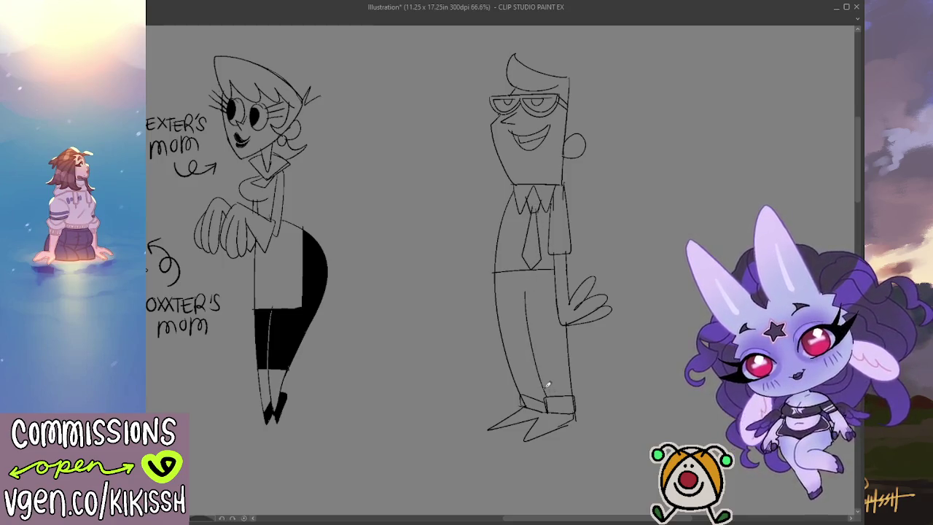
key(ctrl+z)
drag(524, 286, 545, 388)
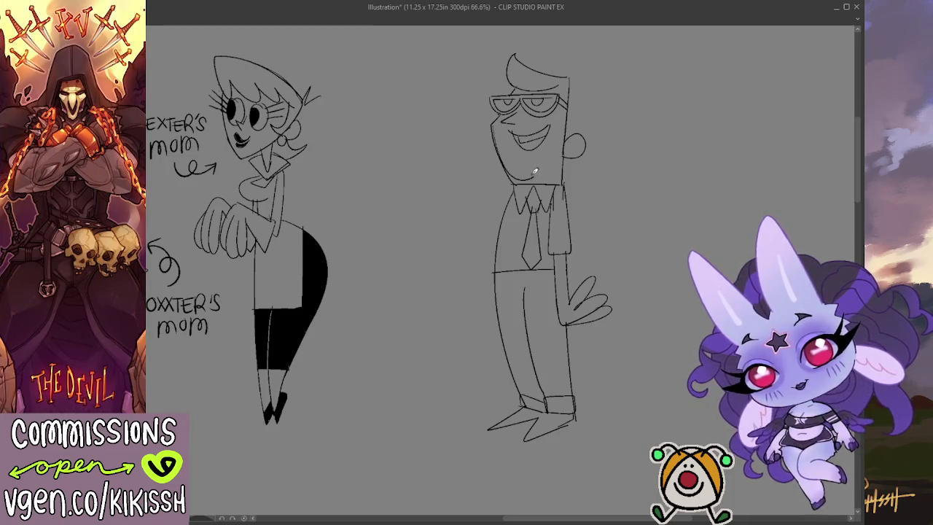
Erase the stray stroke near the dad's jaw and draw his torso's left side.
key(e)
drag(498, 160, 495, 143)
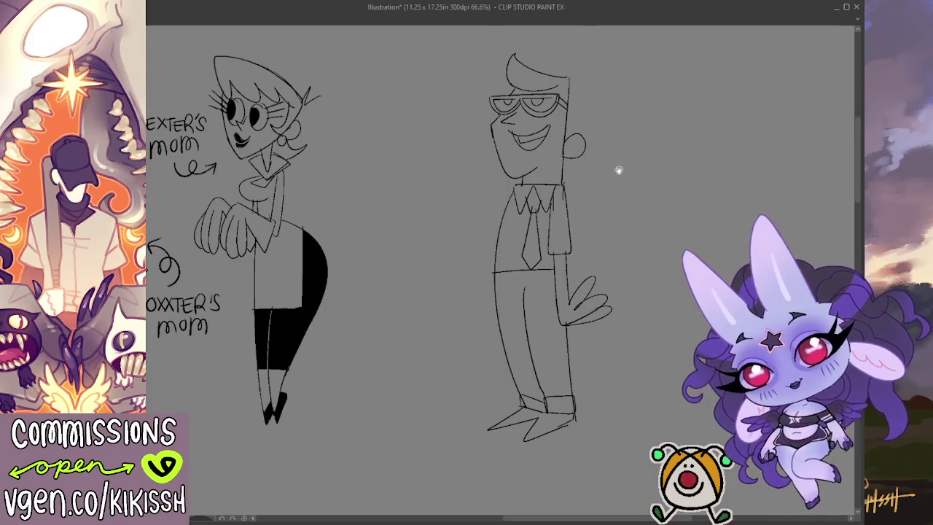
drag(607, 219, 606, 220)
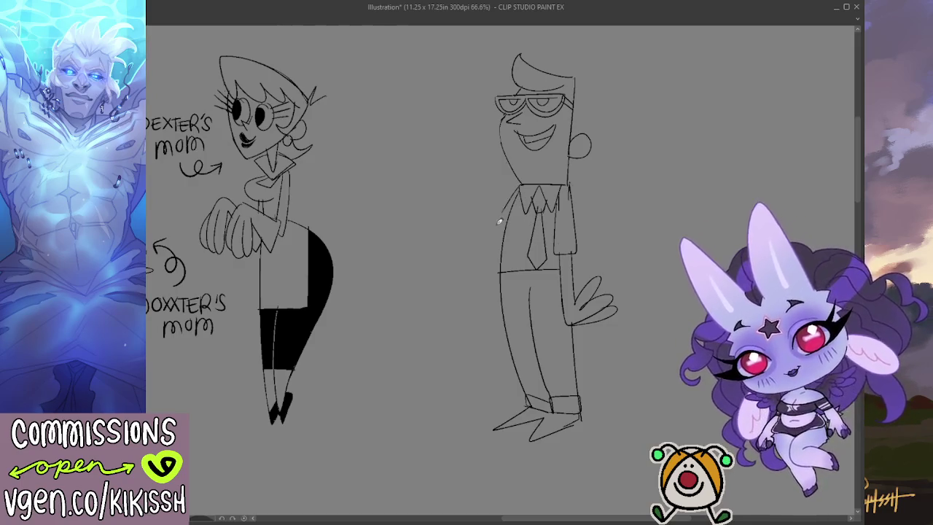
drag(494, 235, 497, 313)
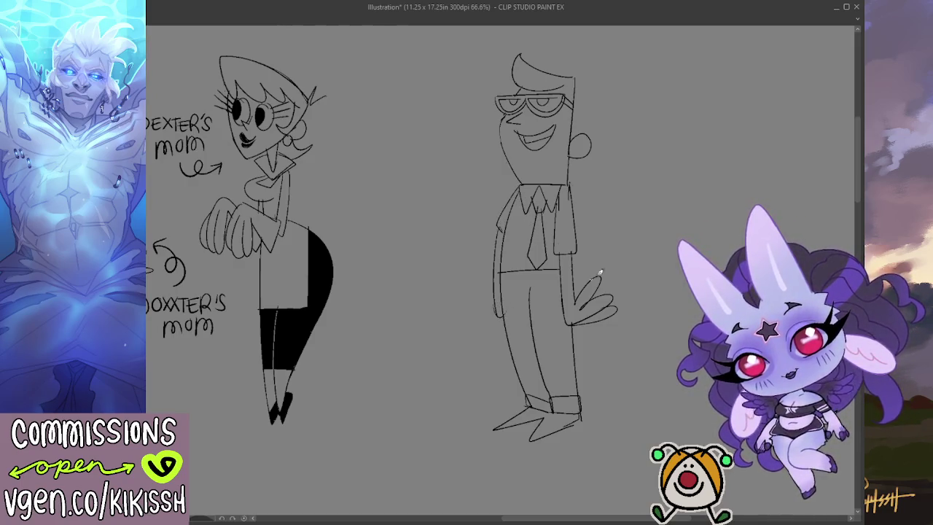
drag(657, 220, 679, 248)
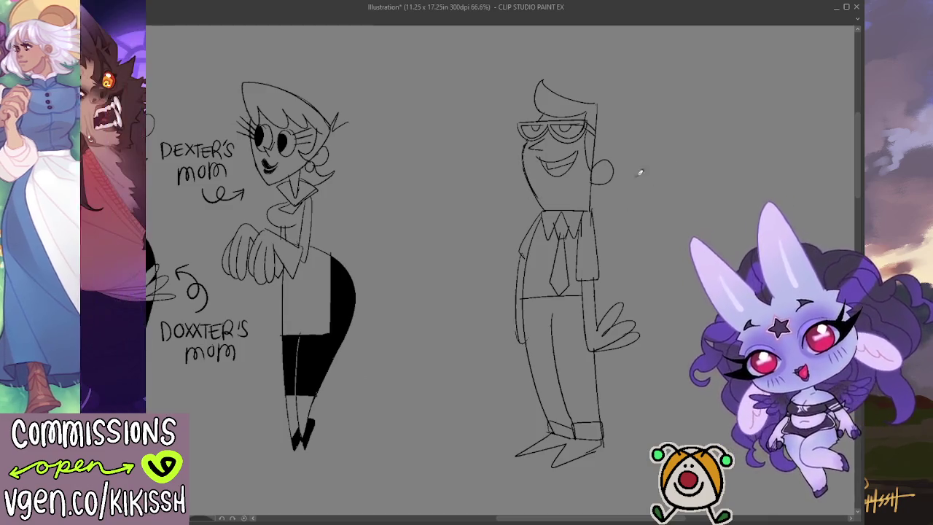
Fill the dad's smiling mouth black and thicken the glasses' top rim.
mouse_move(547, 169)
mouse_down()
mouse_move(559, 172)
mouse_move(551, 164)
mouse_up()
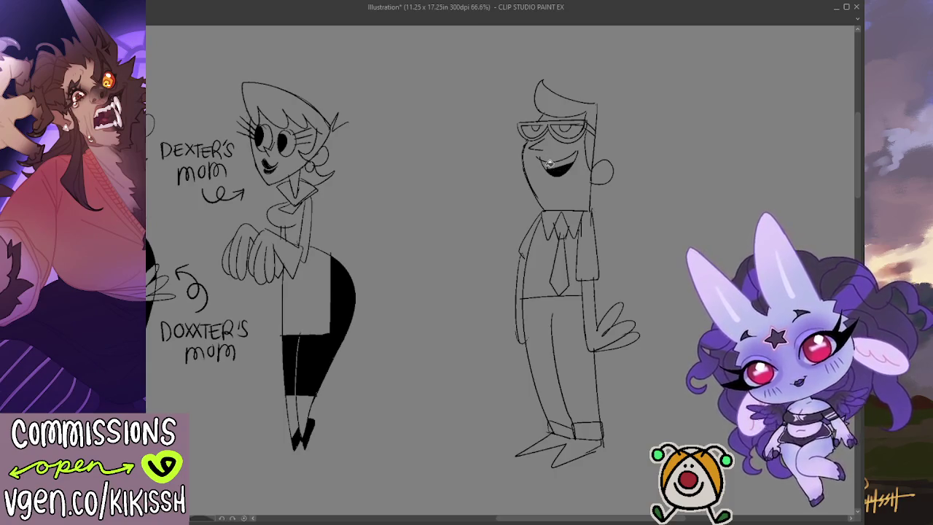
drag(553, 128, 553, 123)
key(ctrl+z)
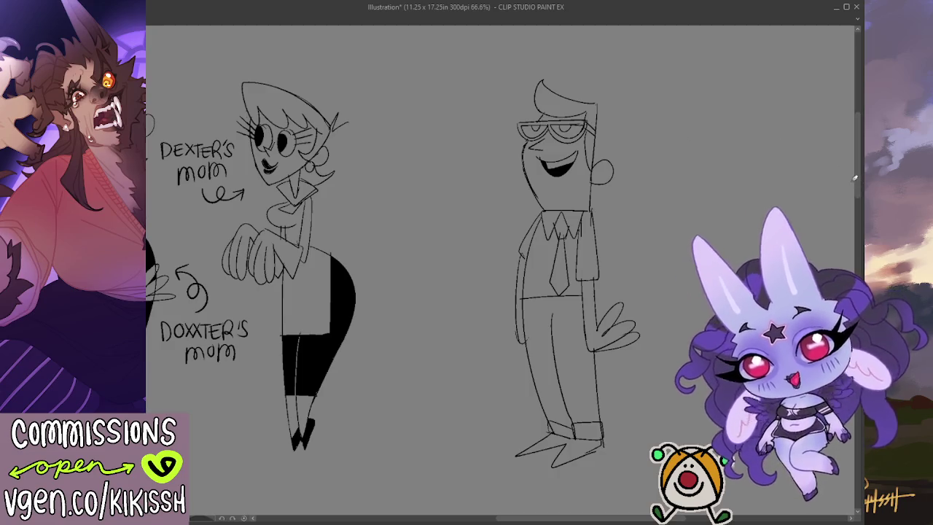
drag(519, 129, 598, 127)
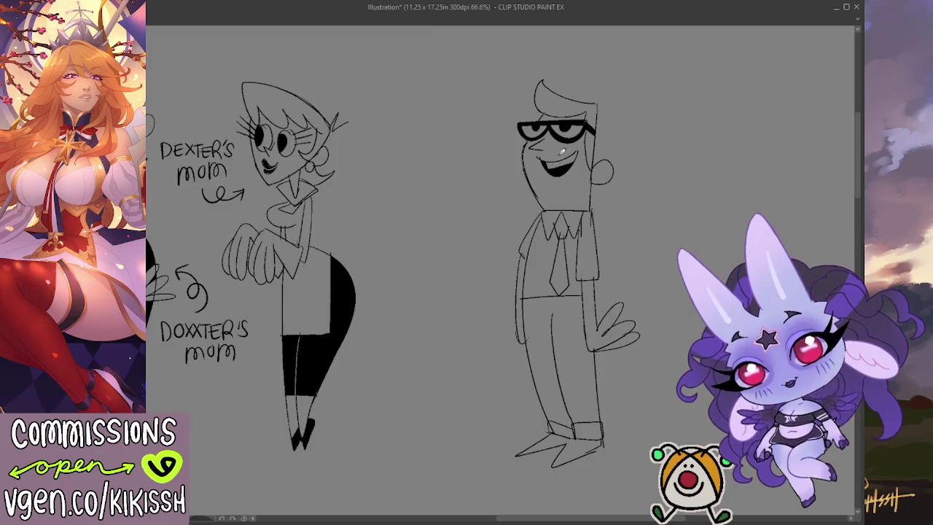
Erase the sketch lines around the dad's cheek and mouth.
key(e)
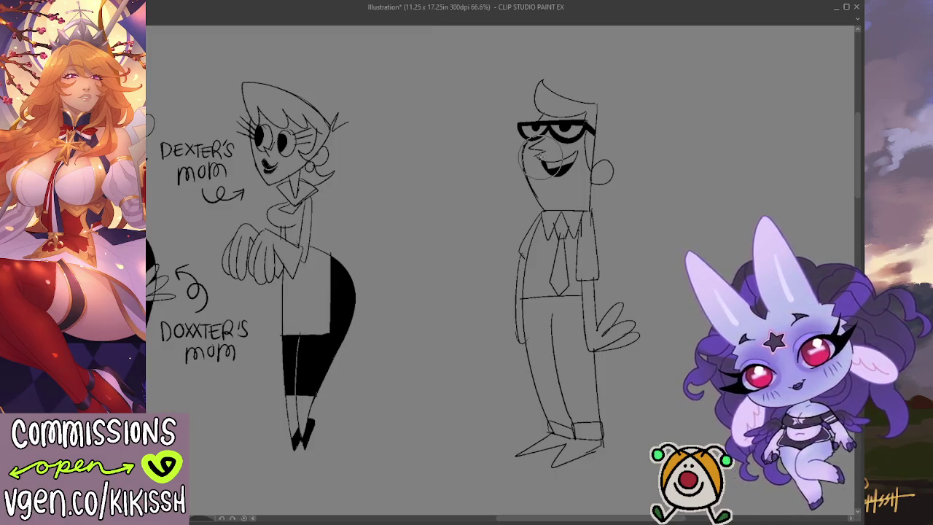
drag(540, 162, 548, 169)
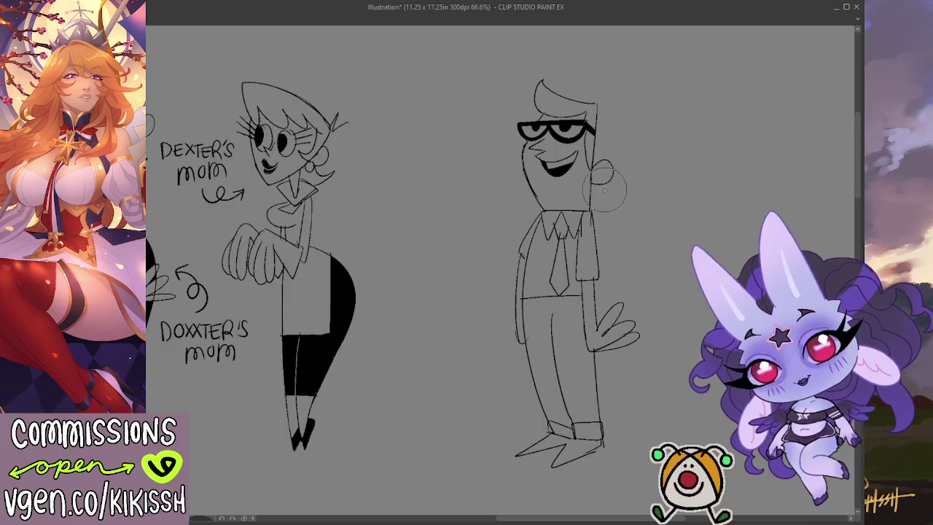
key(p)
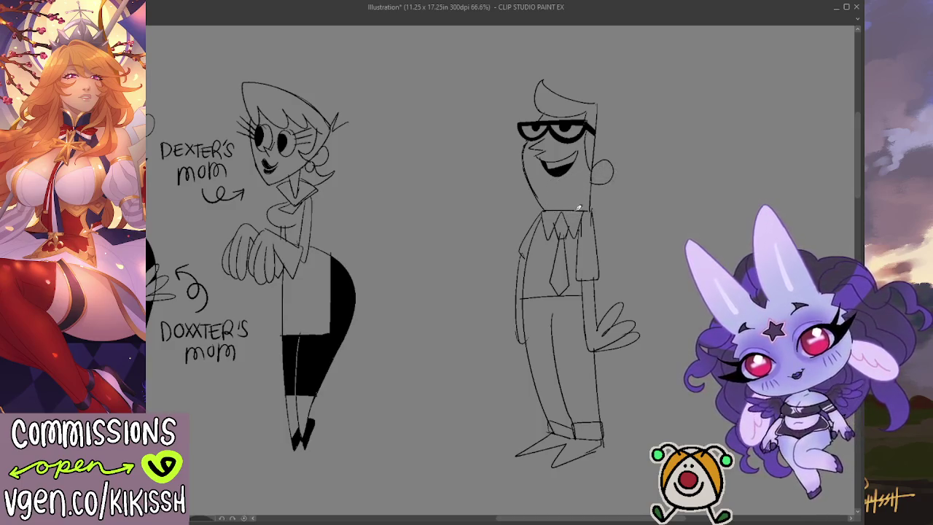
mouse_move(638, 193)
mouse_down()
mouse_move(652, 200)
mouse_move(663, 185)
mouse_up()
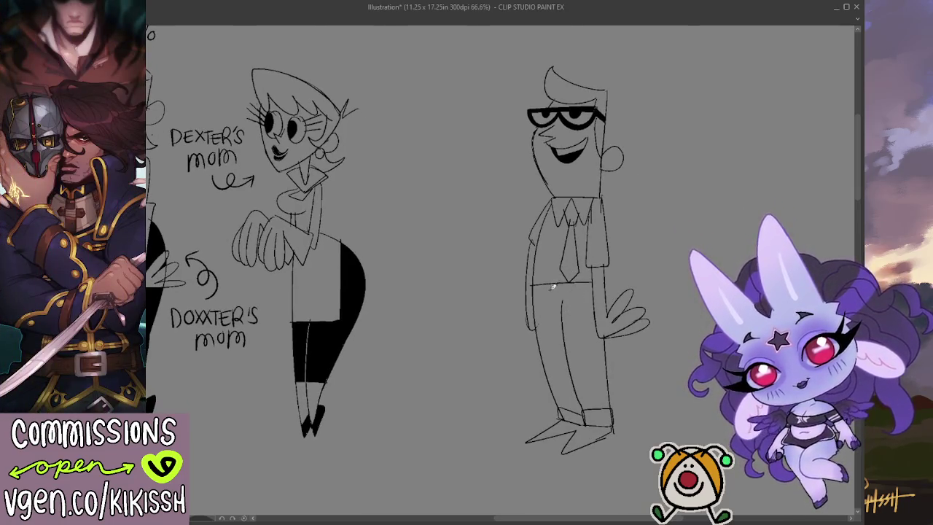
Add a belt buckle, paint the dad's belt black, and fill his shoes solid black.
mouse_move(553, 284)
mouse_down()
mouse_move(571, 294)
mouse_move(577, 285)
mouse_up()
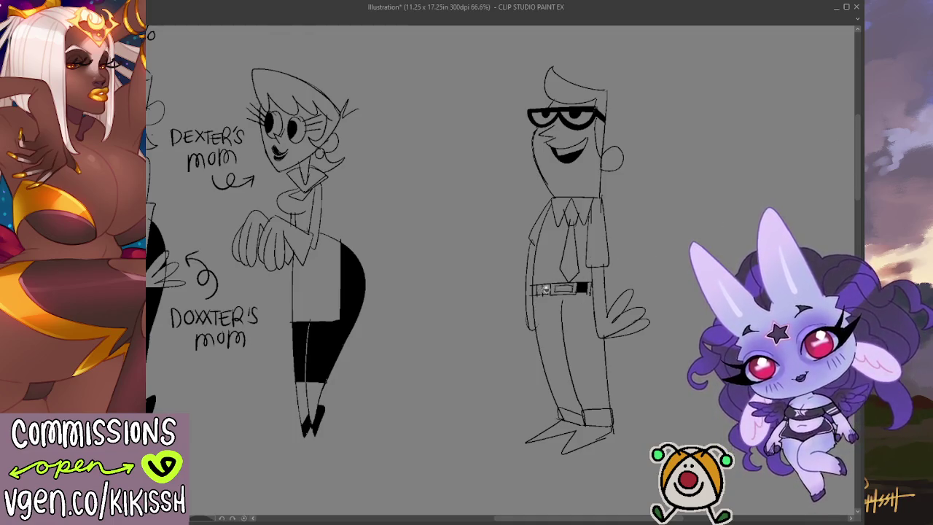
drag(536, 289, 553, 287)
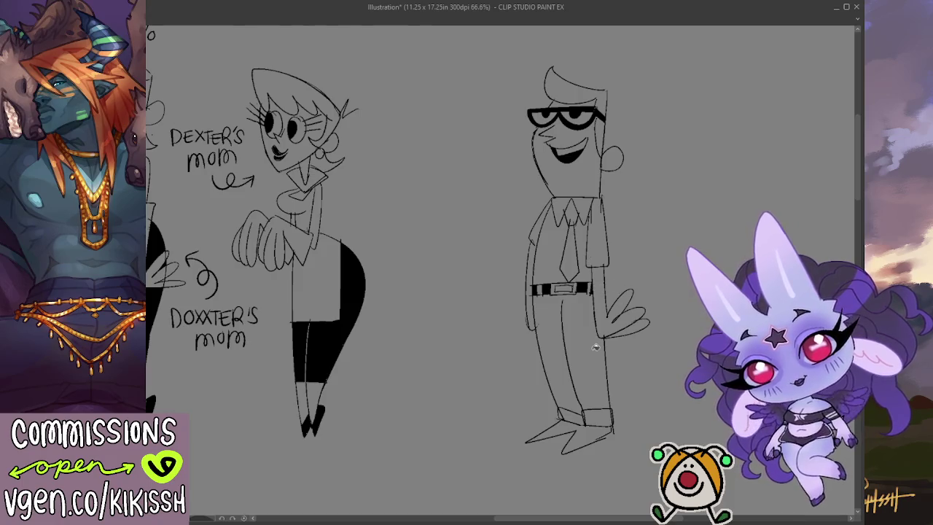
click(581, 431)
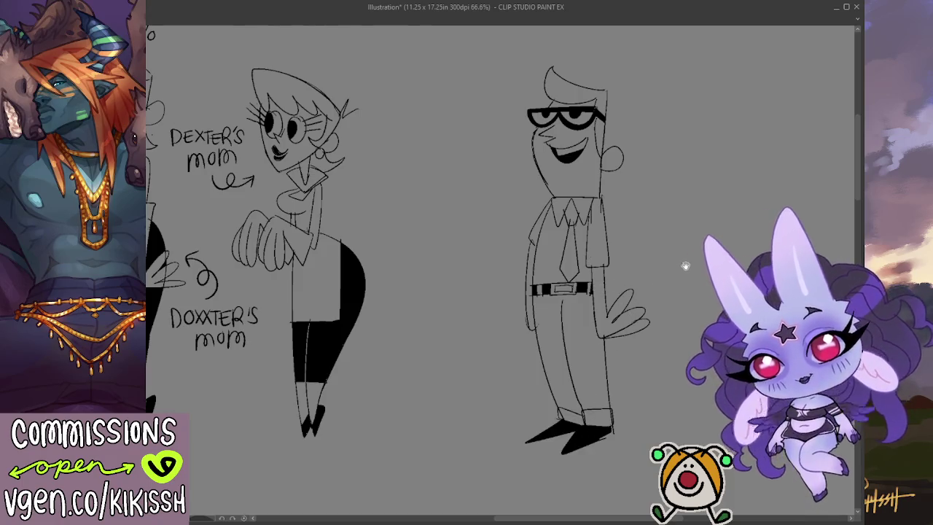
drag(638, 355, 550, 352)
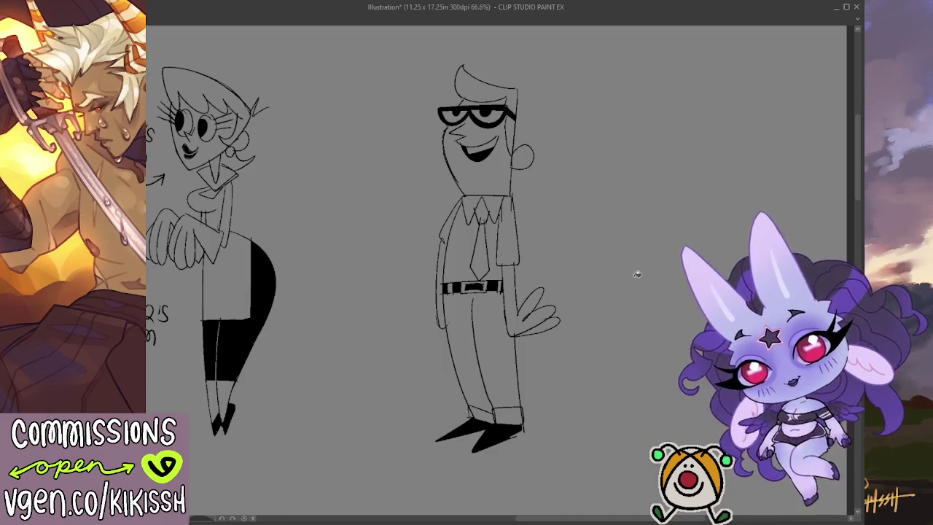
drag(621, 267, 603, 294)
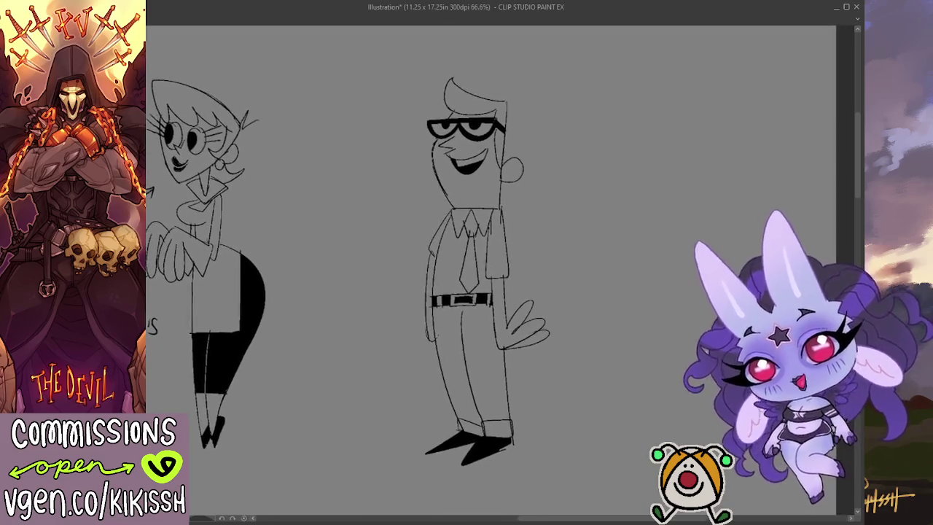
mouse_move(590, 353)
mouse_down()
mouse_move(654, 382)
mouse_move(530, 377)
mouse_move(510, 360)
mouse_up()
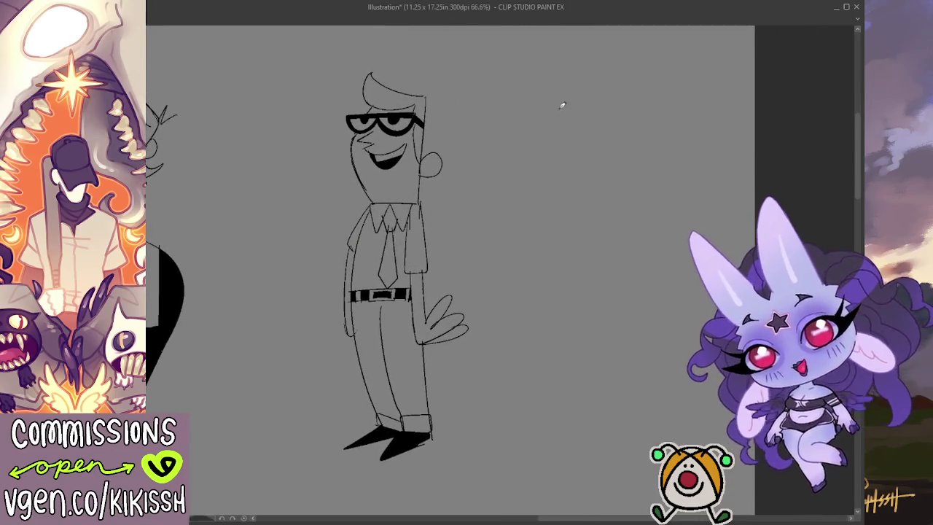
Draw the flat top line of the new tall figure, undoing strokes that ran off course.
drag(538, 88, 606, 90)
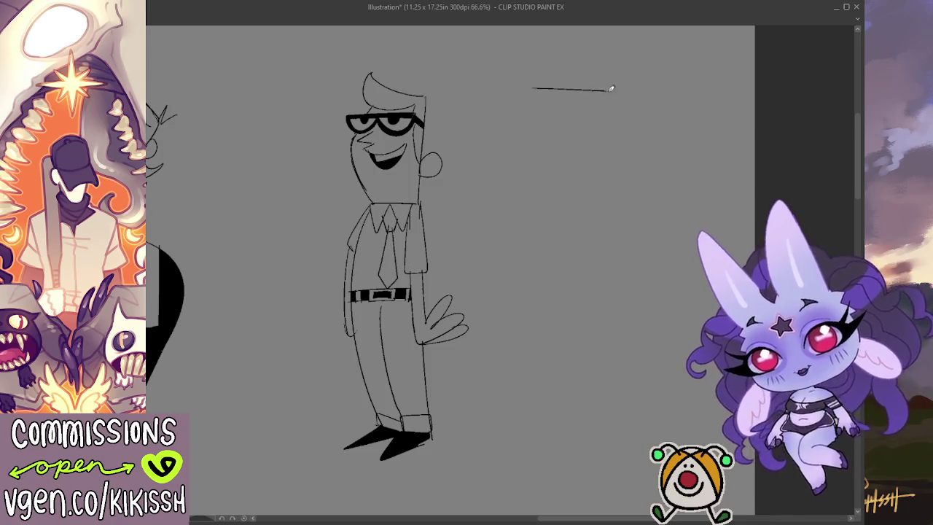
drag(548, 85, 605, 83)
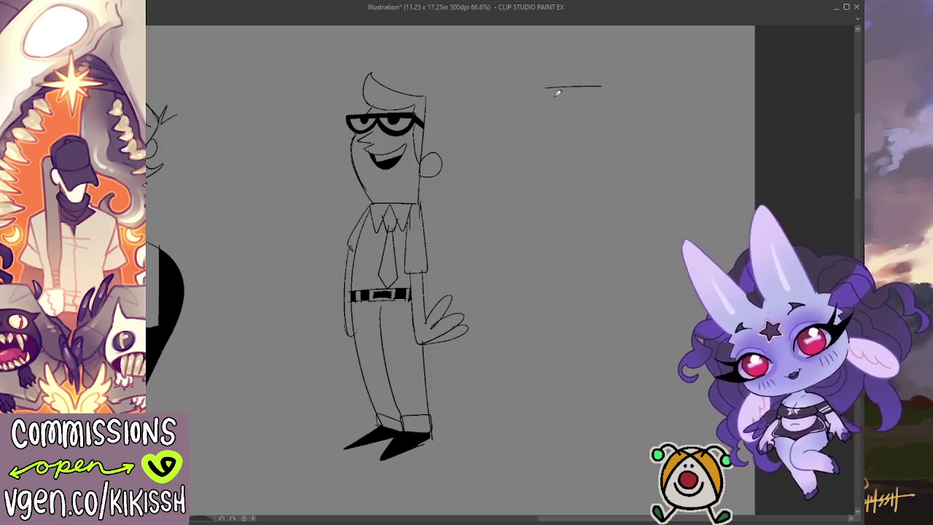
key(ctrl+z)
mouse_move(543, 86)
mouse_down()
mouse_move(604, 83)
mouse_move(605, 197)
mouse_up()
key(ctrl+z)
key(ctrl+z)
key(ctrl+z)
mouse_move(533, 84)
mouse_down()
mouse_move(606, 84)
mouse_move(642, 212)
mouse_up()
key(ctrl+z)
key(ctrl+z)
mouse_move(531, 91)
mouse_down()
mouse_move(598, 92)
mouse_move(634, 230)
mouse_up()
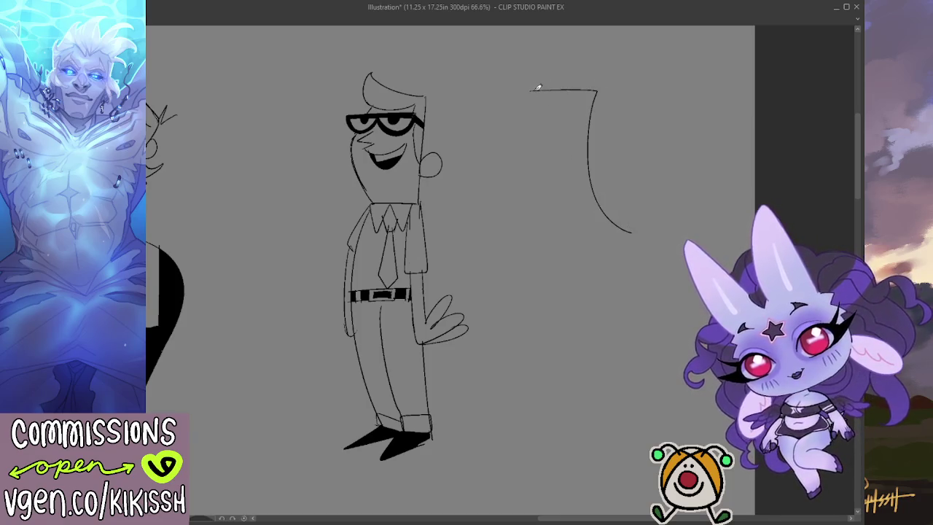
Draw the figure's curving left side downward, undoing strokes that were too short or too long.
drag(538, 88, 542, 192)
key(ctrl+z)
mouse_move(538, 88)
mouse_down()
mouse_move(541, 156)
mouse_move(571, 188)
mouse_up()
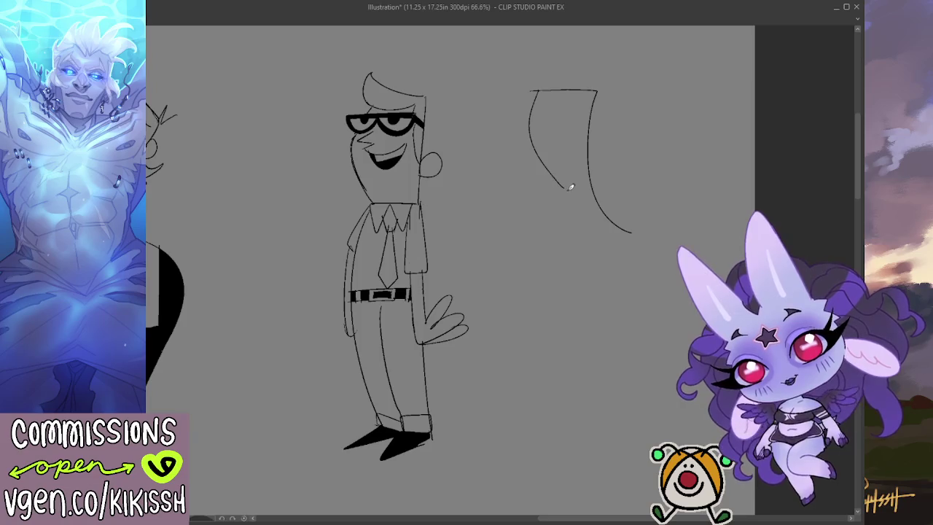
key(ctrl+z)
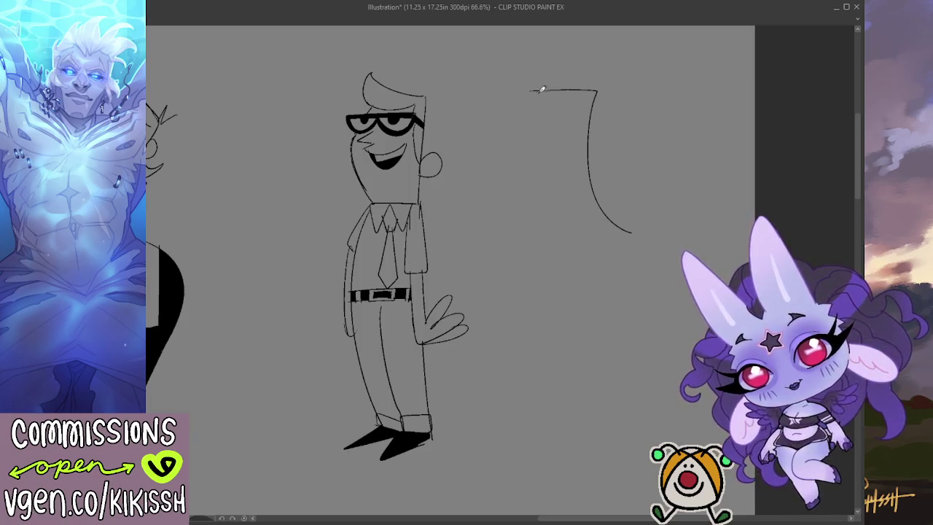
mouse_move(537, 89)
mouse_down()
mouse_move(528, 156)
mouse_move(559, 189)
mouse_up()
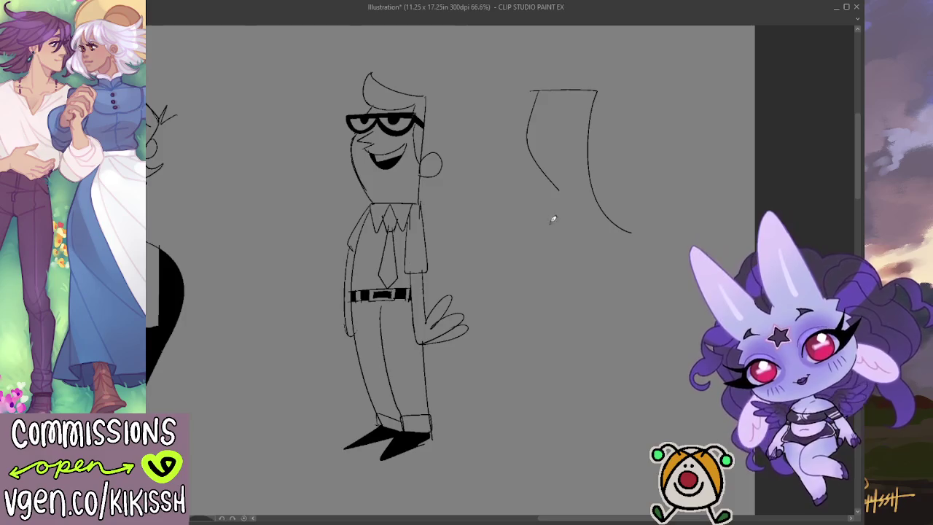
key(ctrl+z)
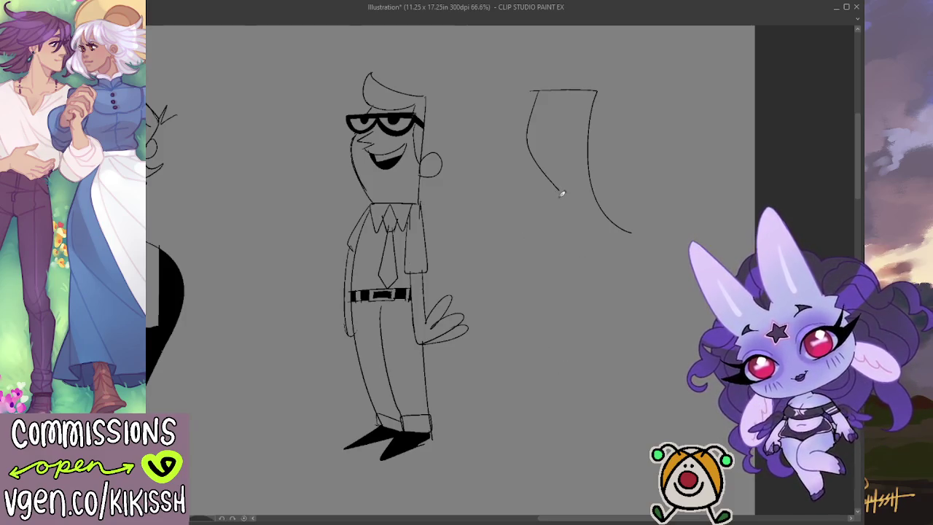
mouse_move(559, 191)
mouse_down()
mouse_move(554, 392)
mouse_move(570, 418)
mouse_up()
key(ctrl+z)
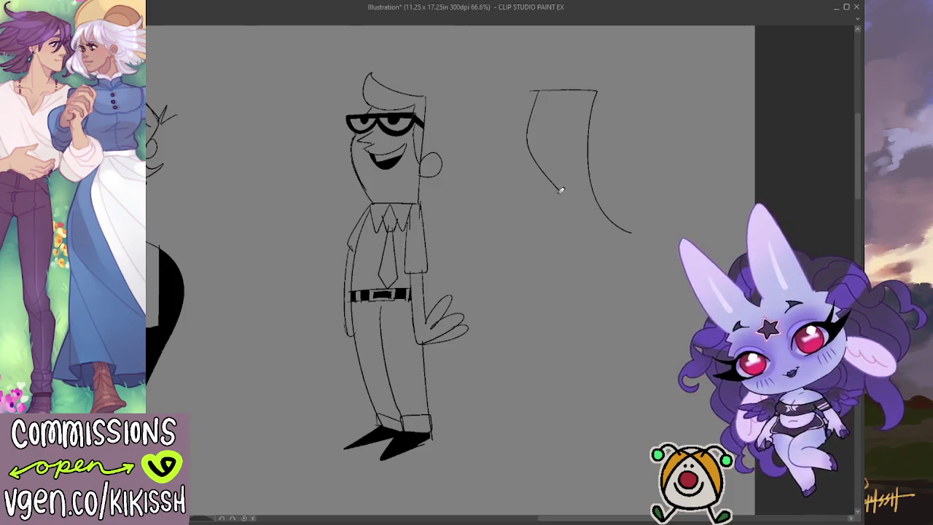
drag(560, 191, 530, 280)
Draw the pointed shoe with its toe at the bottom of the leg.
drag(543, 345, 578, 397)
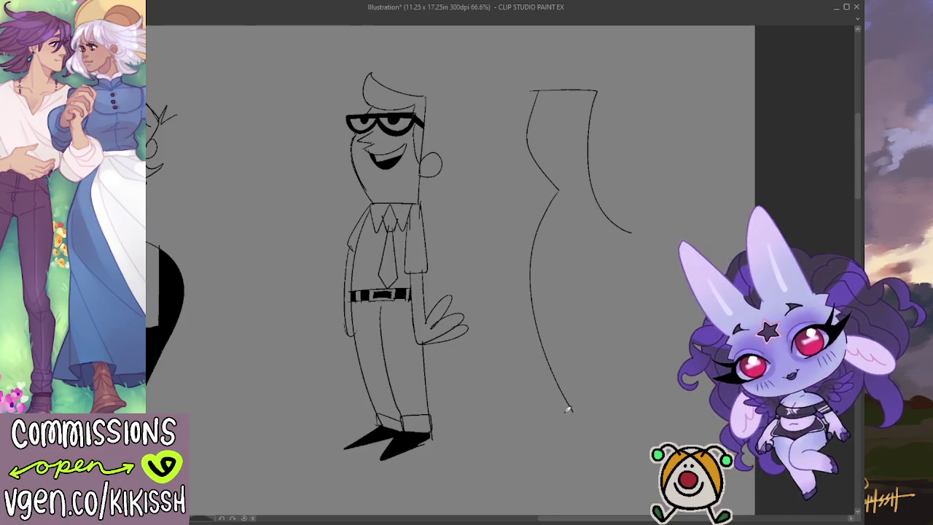
key(ctrl+z)
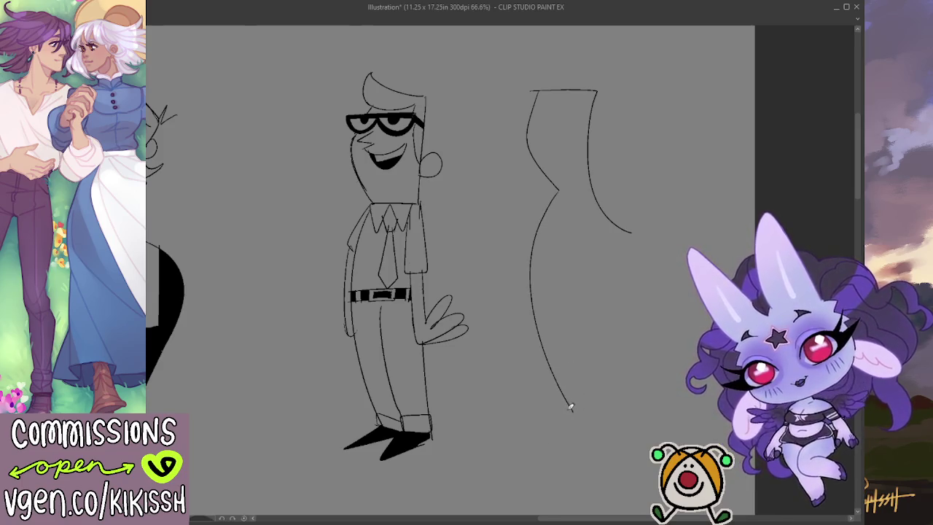
drag(572, 409, 535, 440)
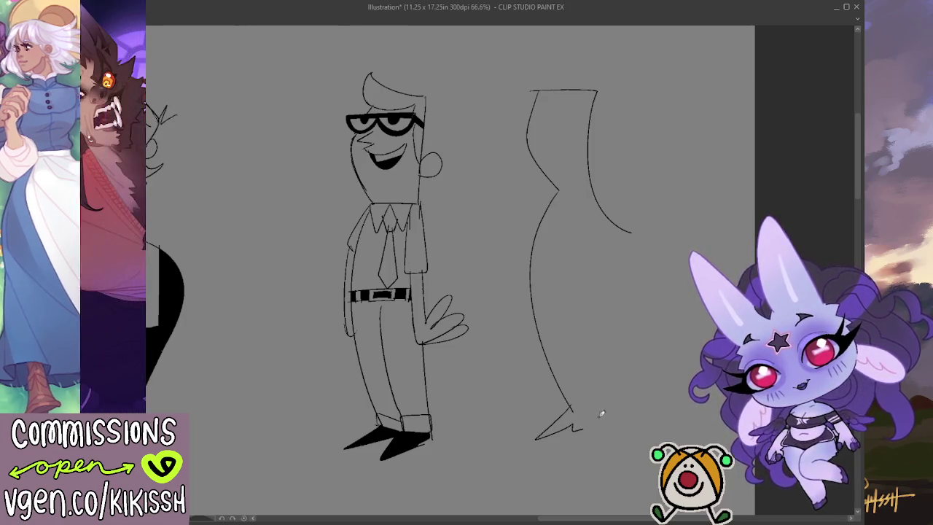
drag(589, 419, 623, 437)
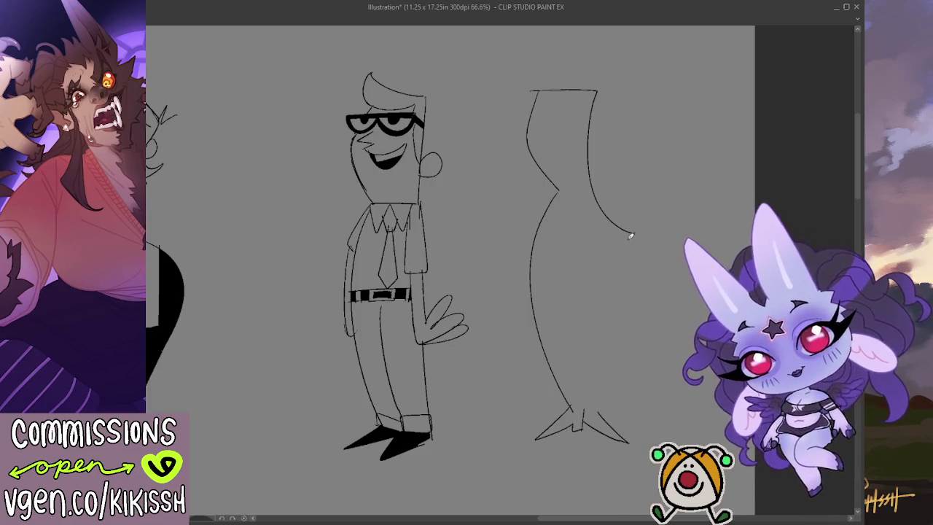
Erase a stray leg curve, then draw the trouser cuff, back leg line, hip outline and waistline.
key(e)
drag(608, 188, 622, 239)
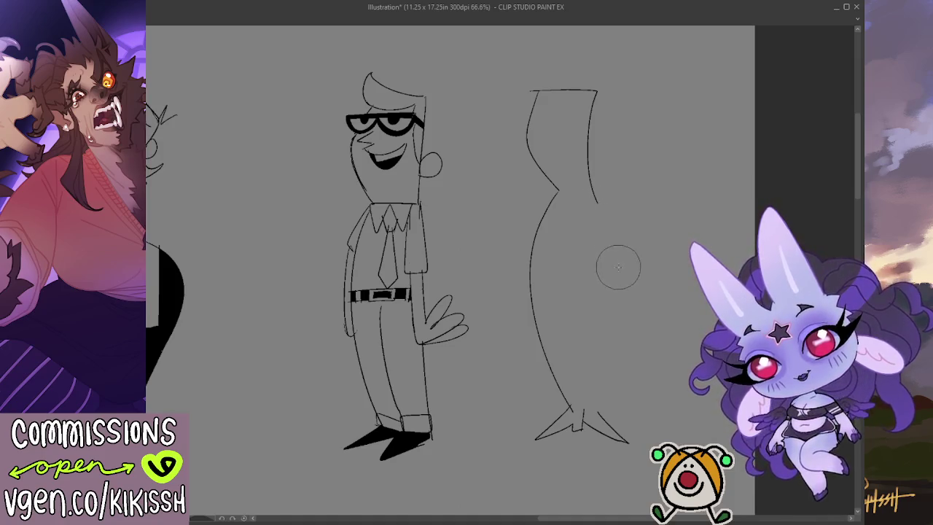
key(p)
drag(601, 234, 601, 255)
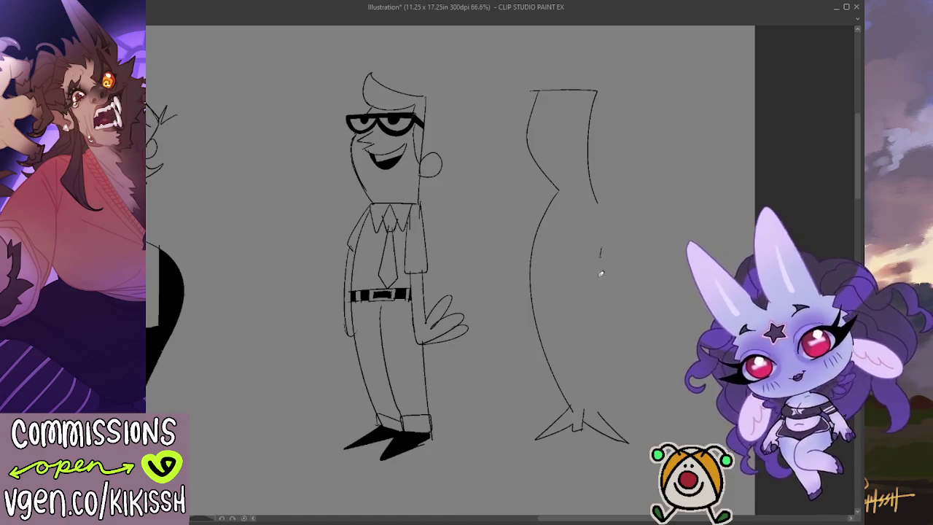
drag(572, 413, 605, 398)
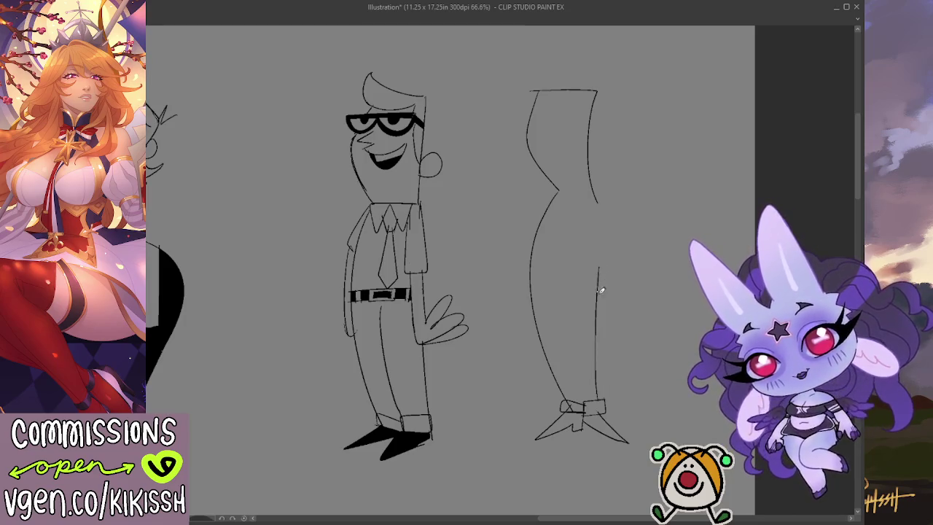
drag(601, 262, 599, 397)
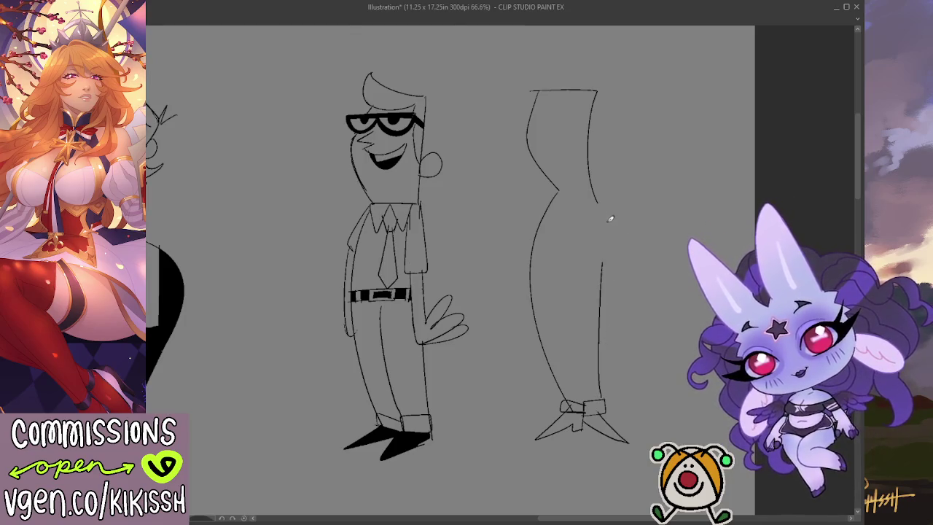
drag(627, 234, 607, 299)
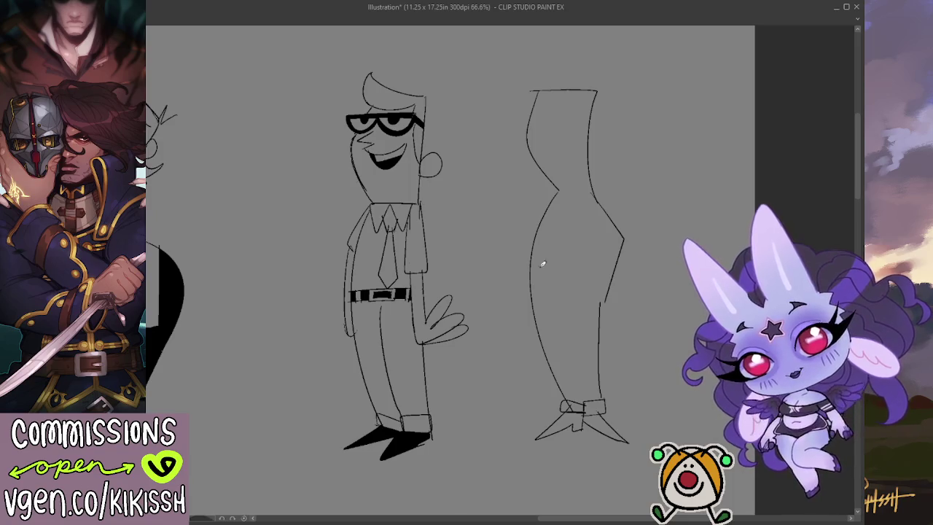
drag(543, 256, 599, 264)
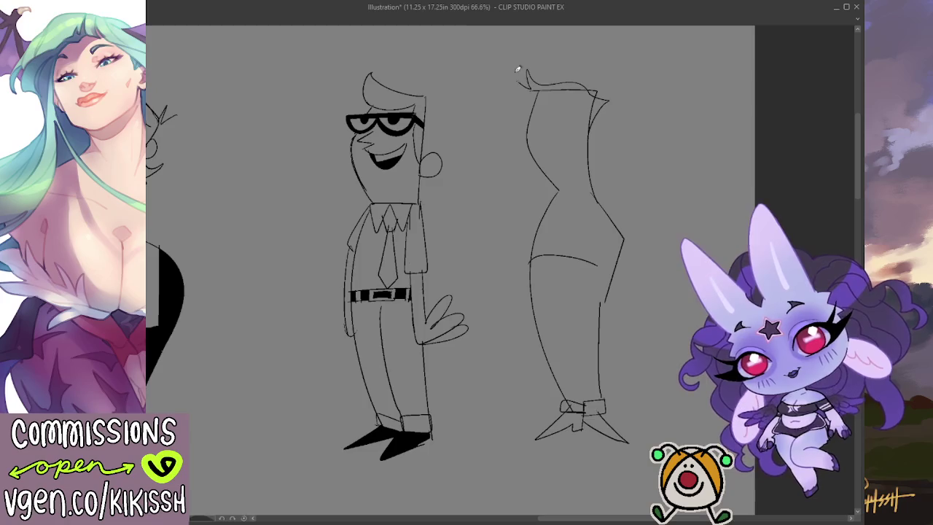
Sketch the swooping hair tuft, neck line and glasses, undoing stray lens and hair strokes.
drag(517, 70, 525, 99)
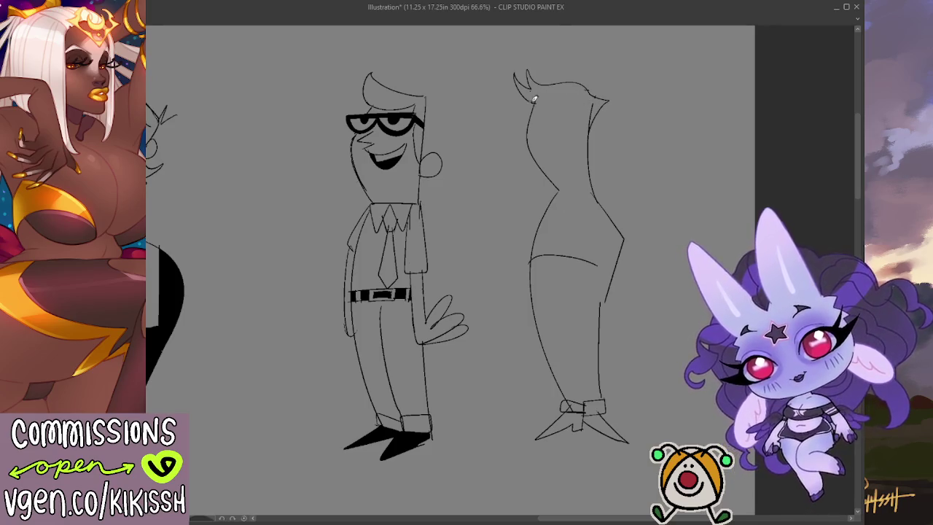
mouse_move(535, 99)
mouse_down()
mouse_move(588, 103)
mouse_move(587, 128)
mouse_up()
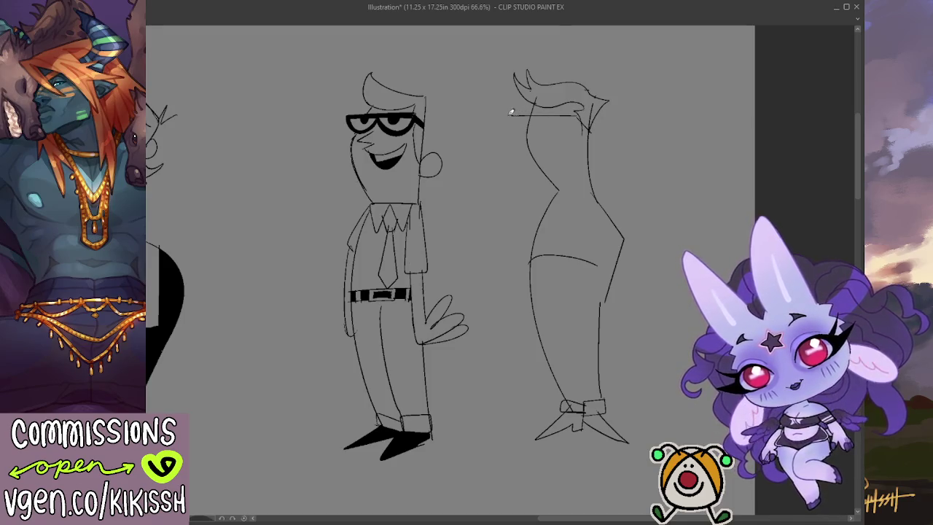
key(ctrl+z)
drag(530, 144, 538, 109)
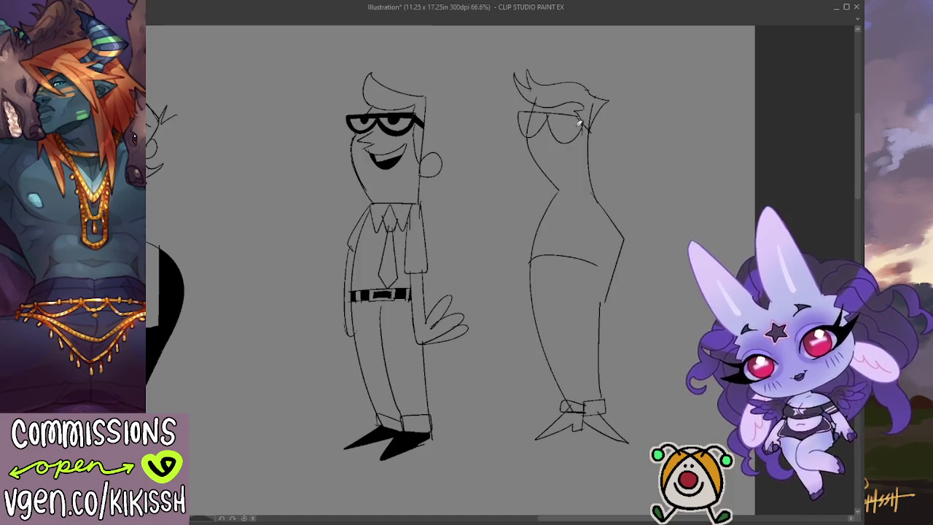
key(ctrl+z)
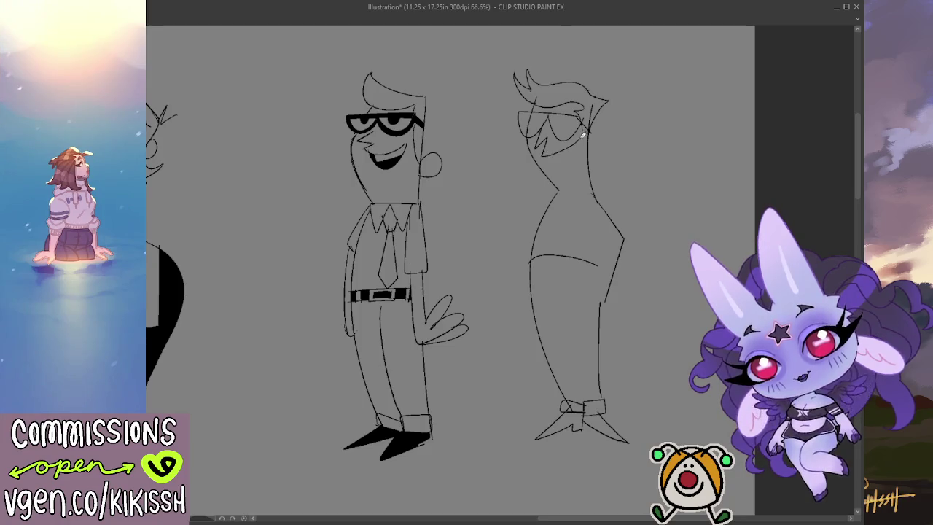
key(ctrl+z)
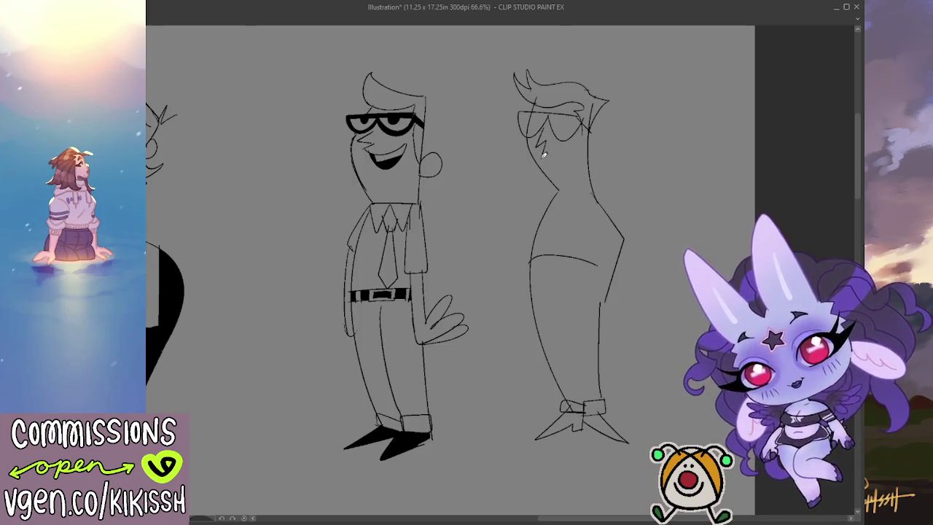
Draw a V-shaped collar and the shoulder and upper arm, erasing the old outer torso outline.
drag(552, 126, 607, 114)
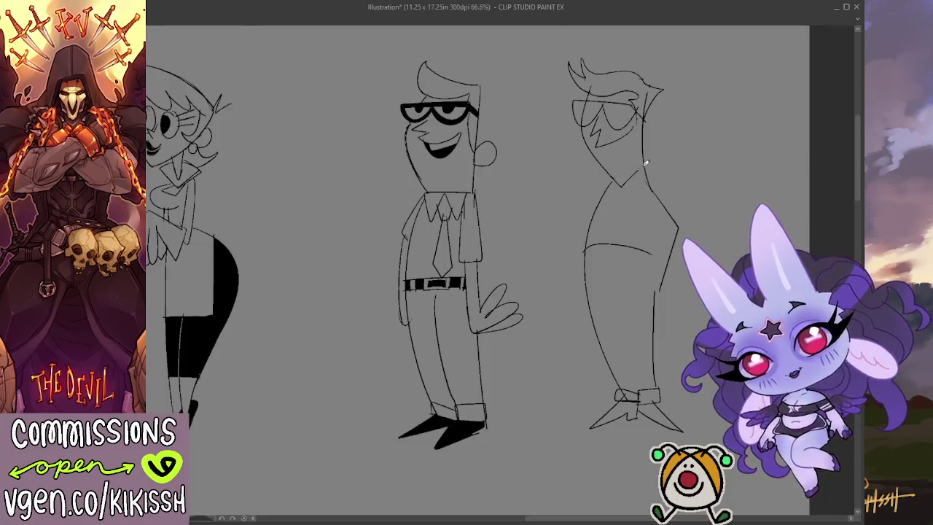
mouse_move(613, 187)
mouse_down()
mouse_move(621, 203)
mouse_move(639, 188)
mouse_up()
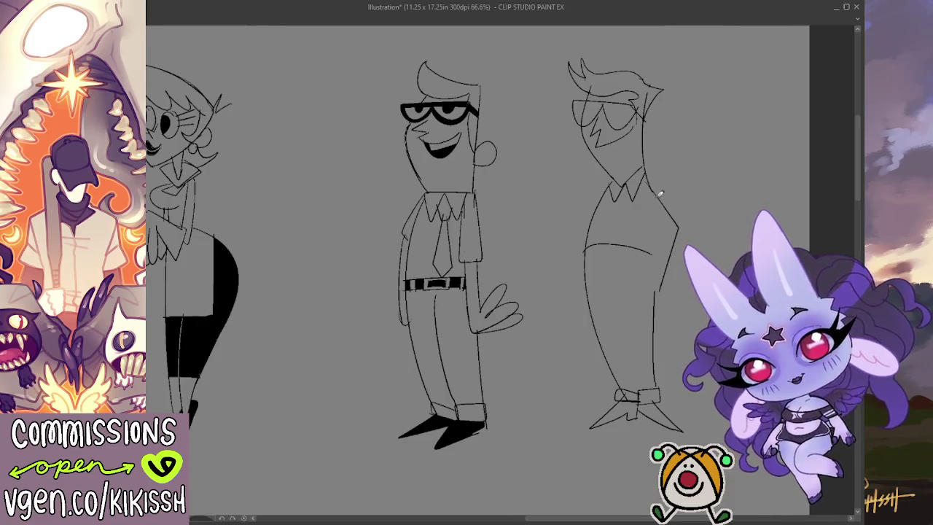
drag(671, 204, 656, 299)
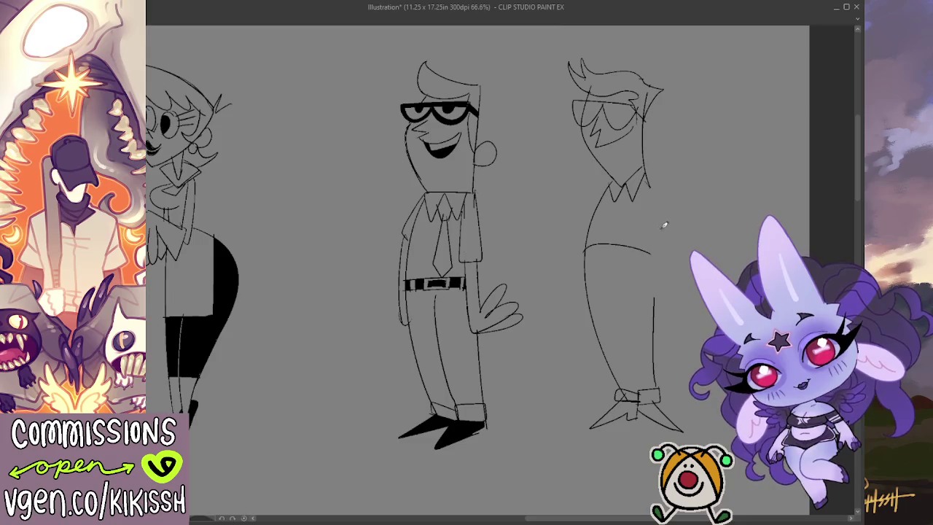
drag(647, 183, 684, 234)
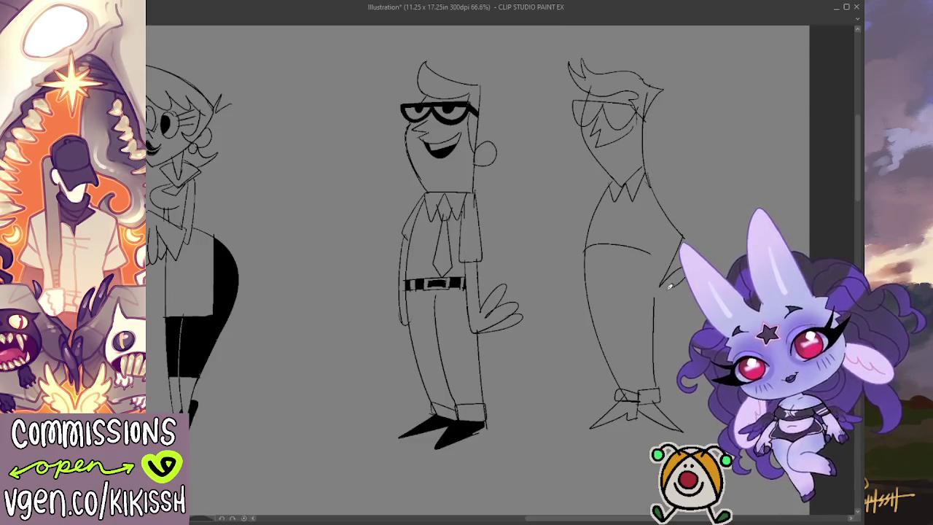
Draw the bent arm with a fingered hand resting on the hip, and refine the glasses outline.
mouse_move(669, 287)
mouse_down()
mouse_move(696, 301)
mouse_move(697, 314)
mouse_move(671, 312)
mouse_up()
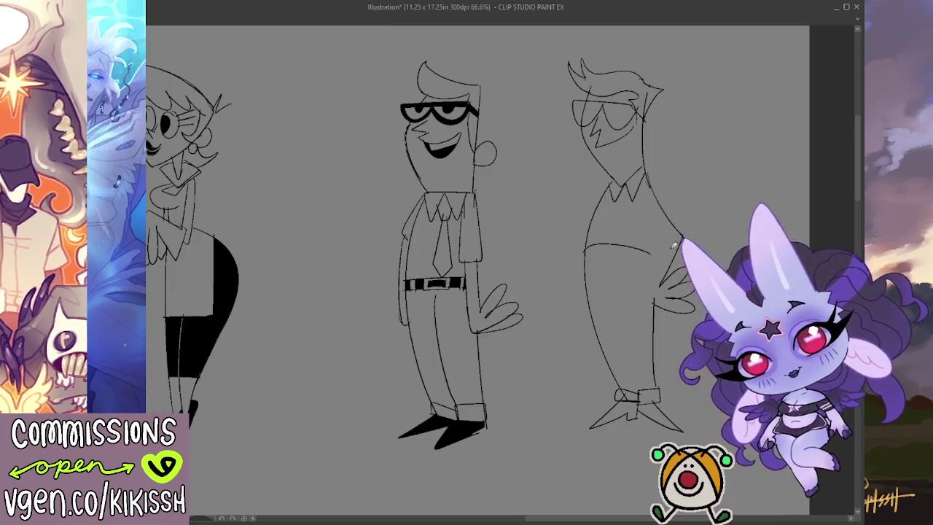
drag(643, 238, 674, 231)
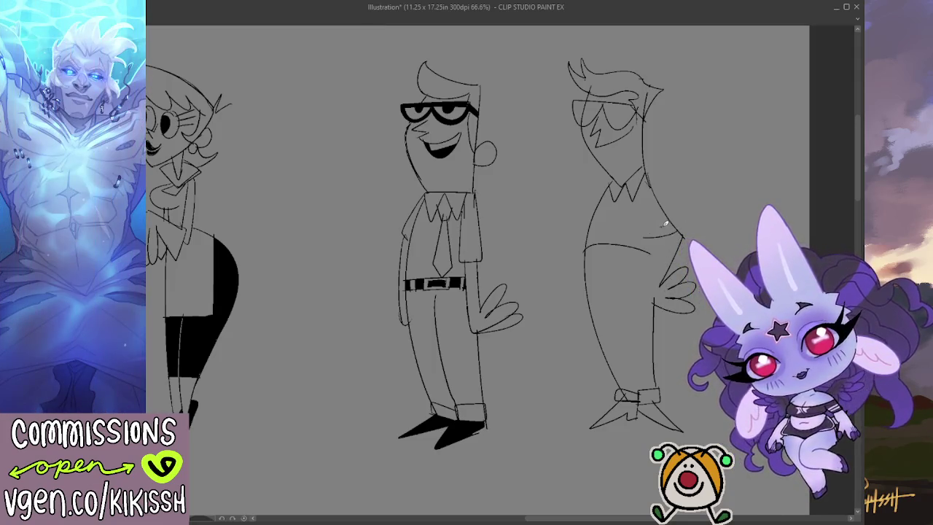
key(ctrl+z)
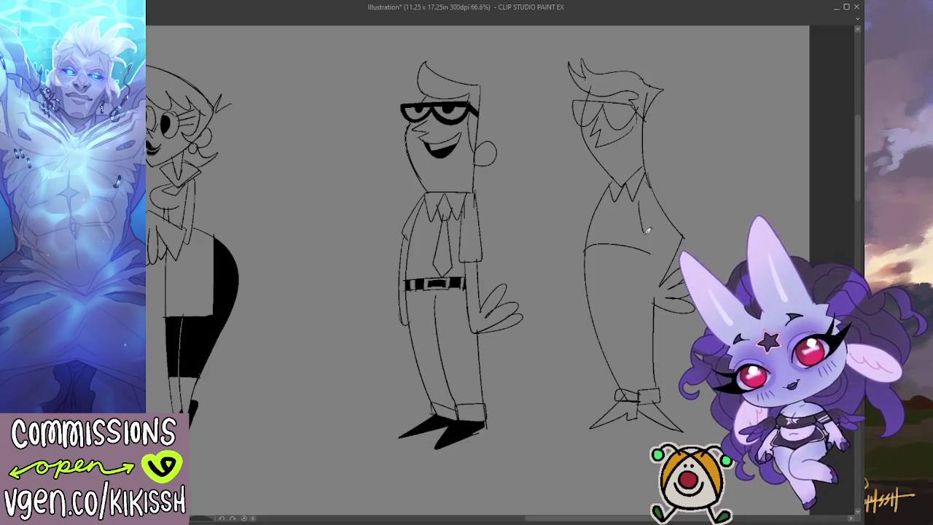
drag(644, 236, 672, 221)
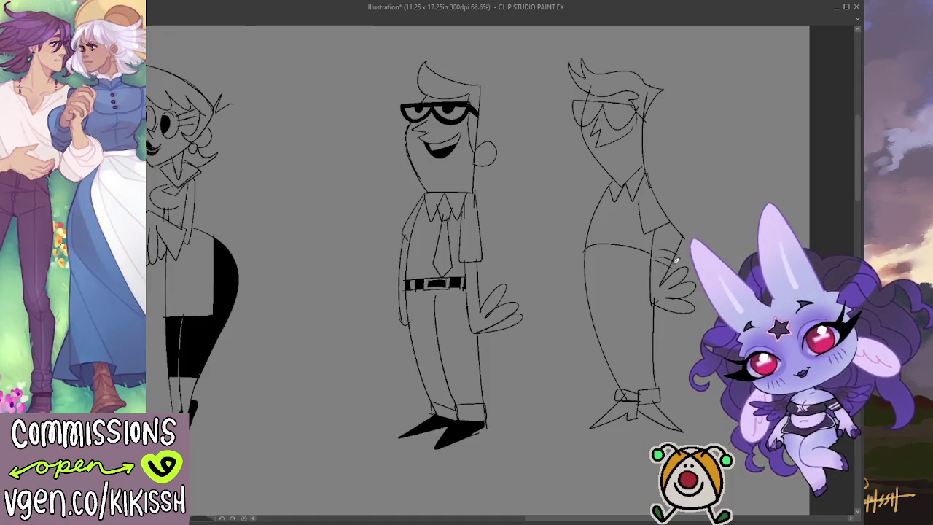
mouse_move(666, 261)
mouse_down()
mouse_move(646, 274)
mouse_move(644, 257)
mouse_up()
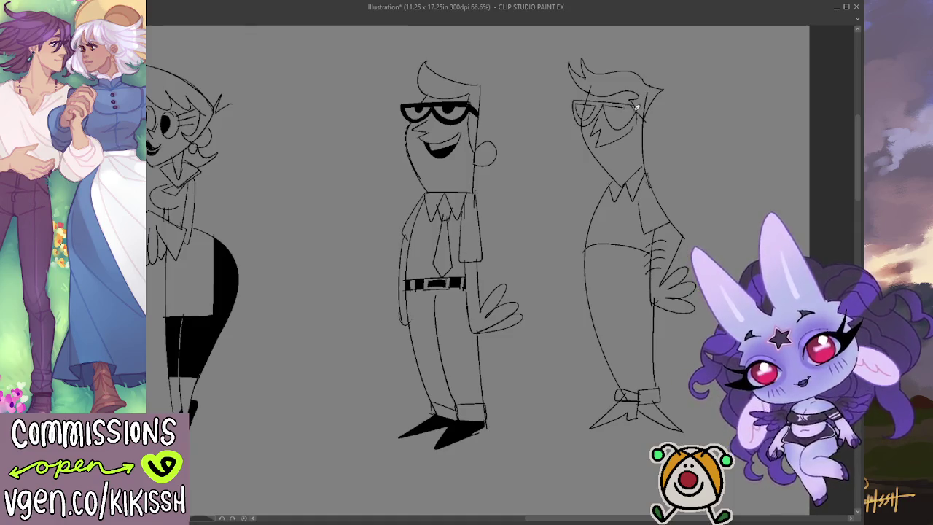
drag(607, 108, 633, 114)
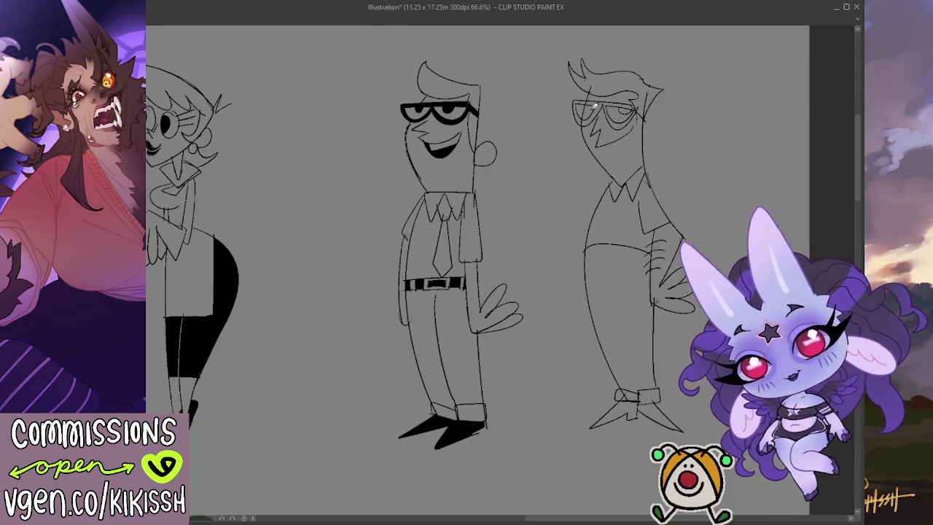
Erase the inner sketch lines on the tall figure's torso.
key(e)
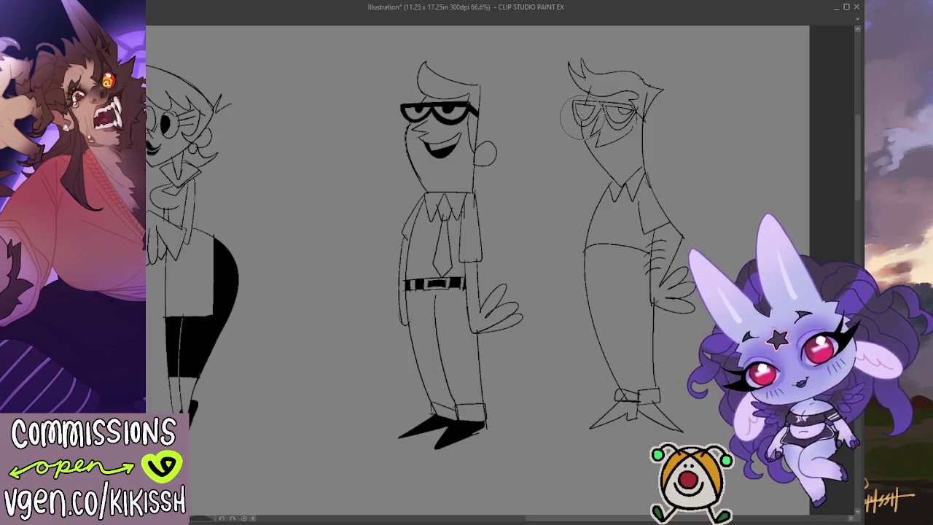
key(p)
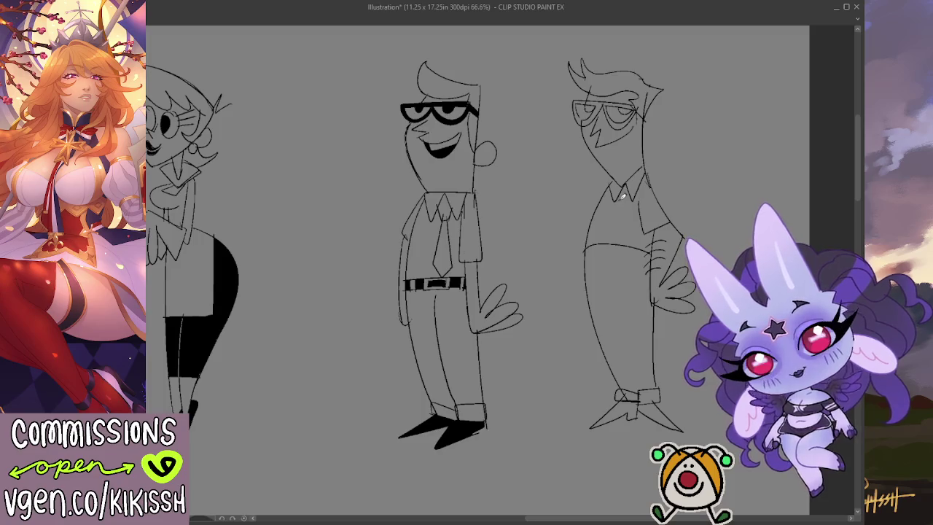
key(e)
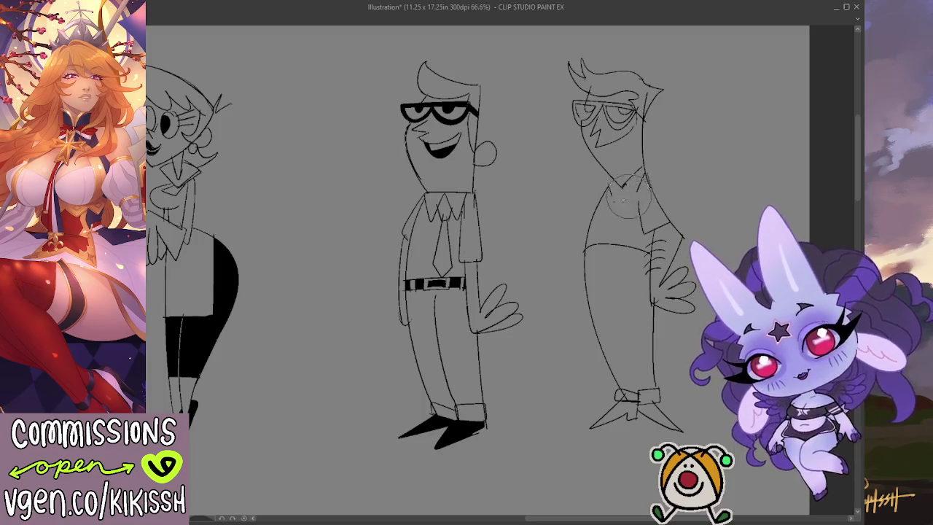
key(p)
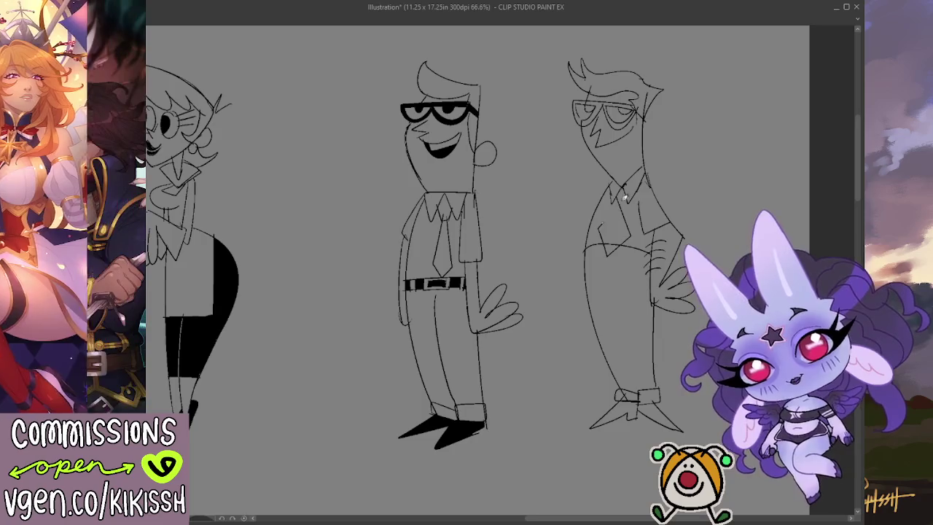
key(e)
drag(608, 241, 623, 230)
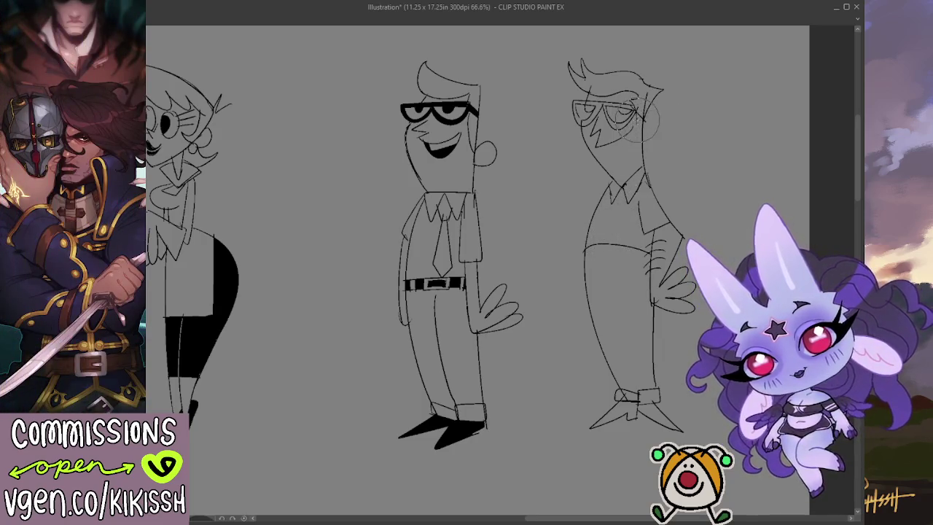
key(p)
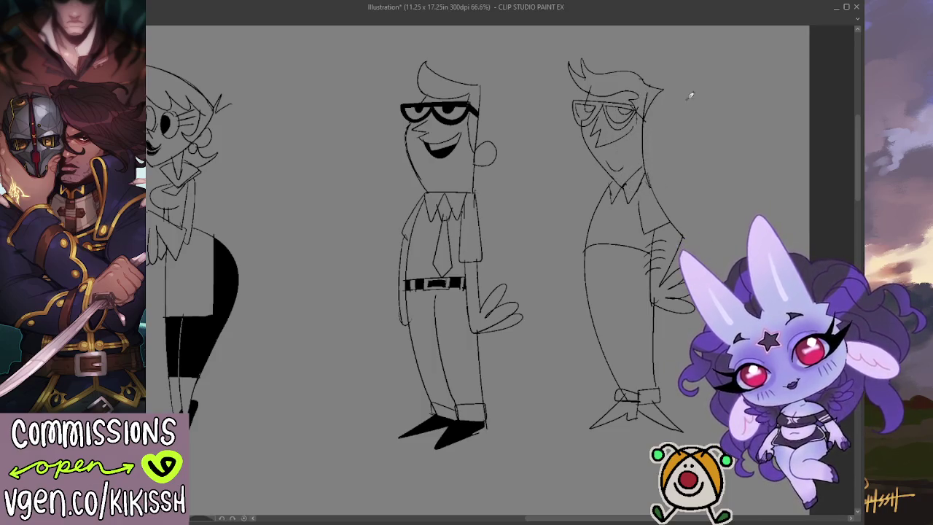
scroll(733, 174, down, 1)
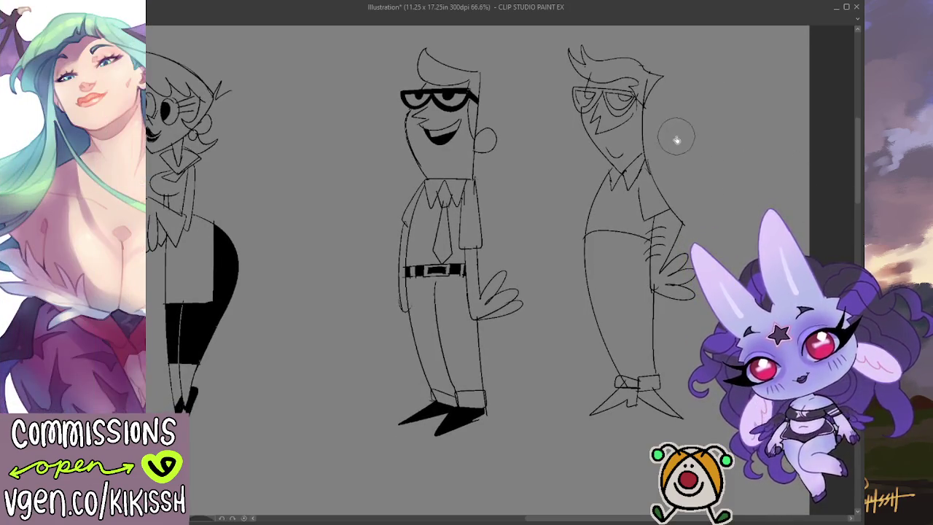
With a smaller eraser, clean up around the glasses and ink a thick lens outline.
key(e)
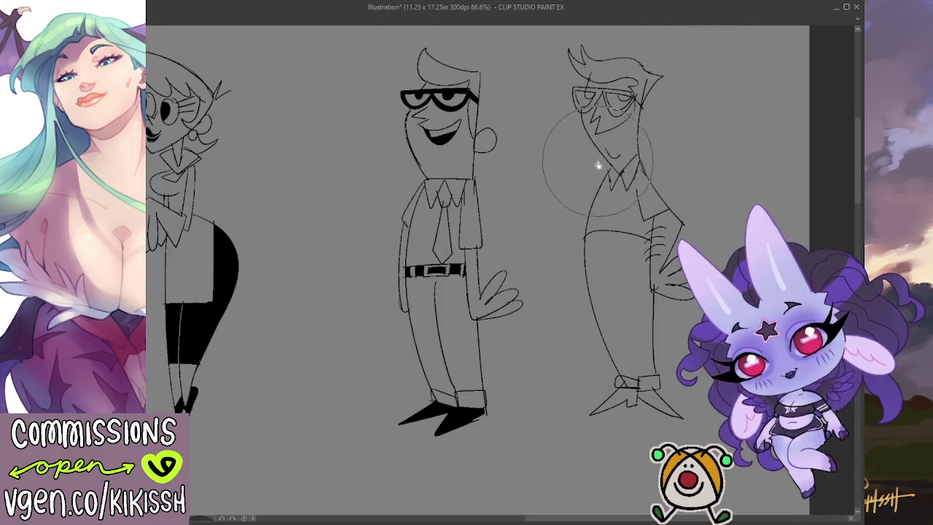
key(bracketleft)
key(bracketleft)
key(bracketleft)
mouse_move(602, 118)
mouse_down()
mouse_move(645, 126)
mouse_move(642, 104)
mouse_up()
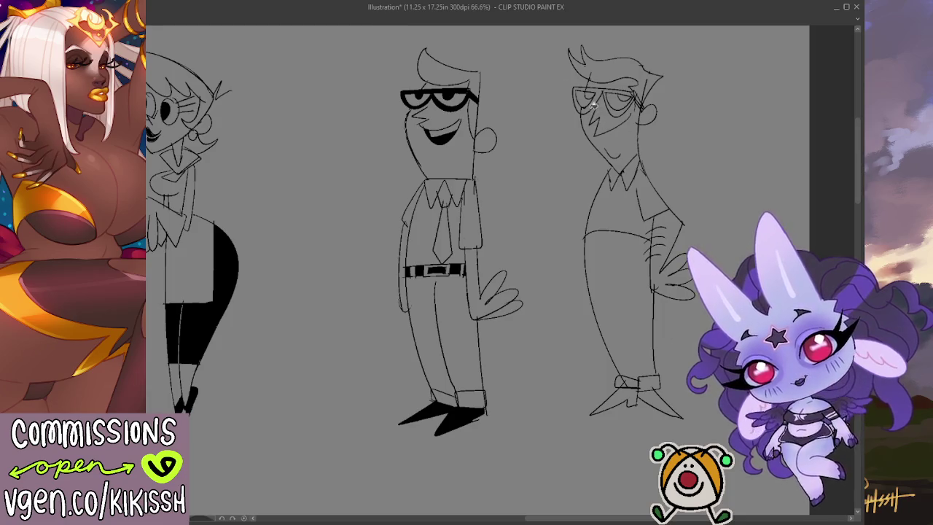
mouse_move(593, 104)
mouse_down()
mouse_move(584, 89)
mouse_move(582, 105)
mouse_move(631, 94)
mouse_move(633, 102)
mouse_move(639, 90)
mouse_up()
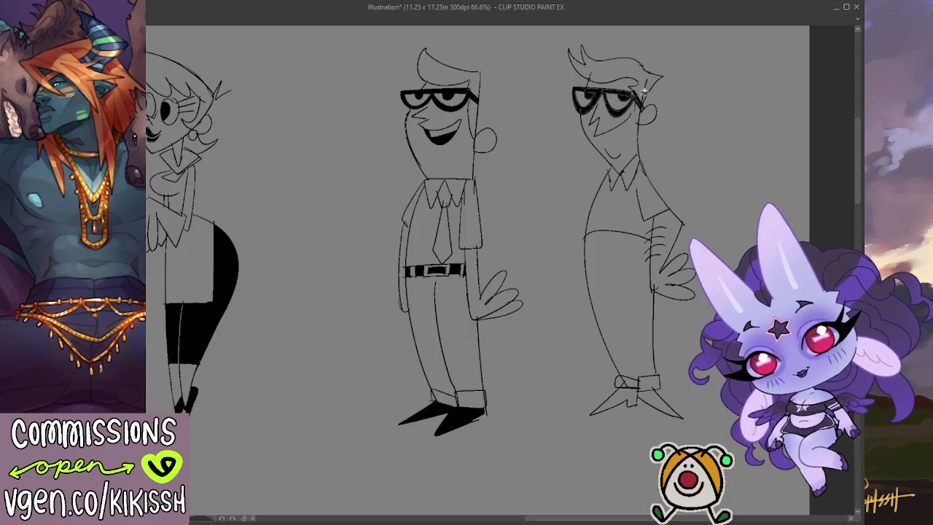
Shift and scroll the canvas view around the tall glasses-wearing figure.
drag(708, 158, 711, 152)
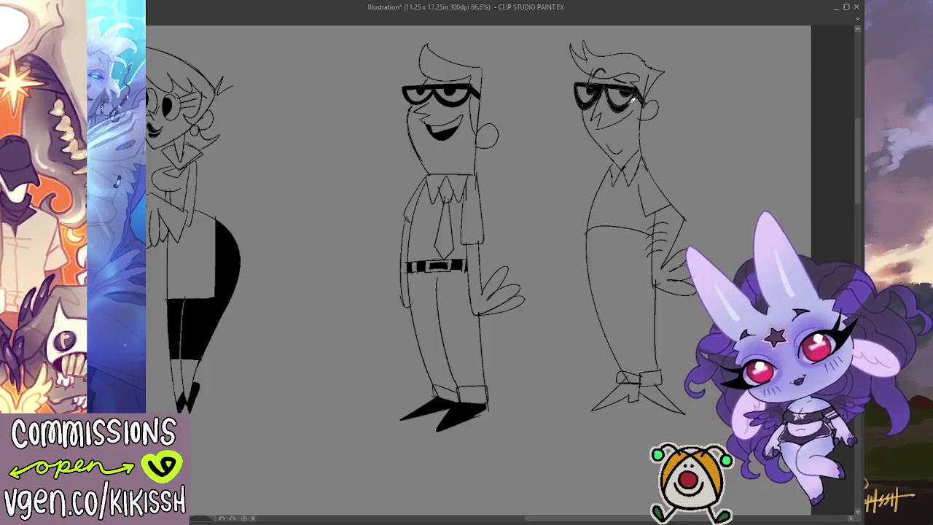
scroll(708, 217, down, 1)
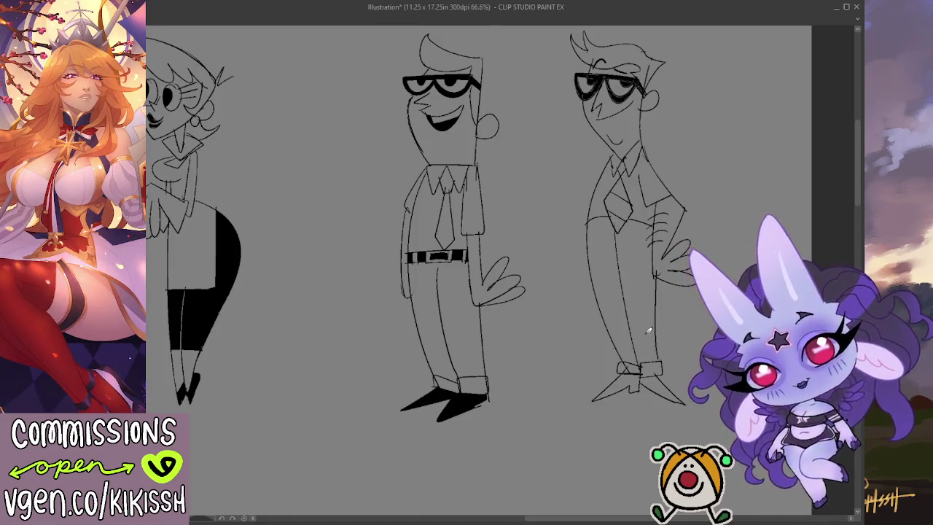
Draw and redraw the right dad's trouser leg line, undoing stray strokes around the foot.
drag(626, 226, 646, 357)
key(ctrl+z)
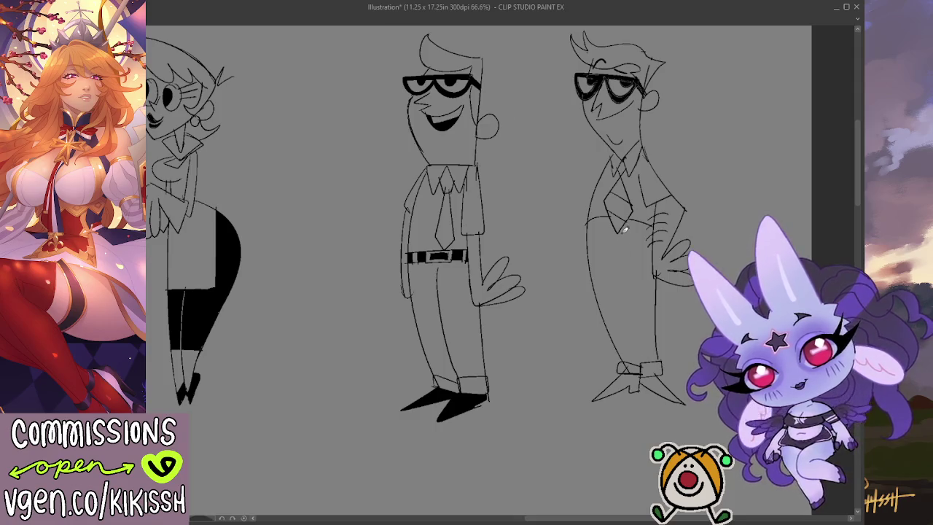
mouse_move(622, 232)
mouse_down()
mouse_move(645, 362)
mouse_move(612, 408)
mouse_up()
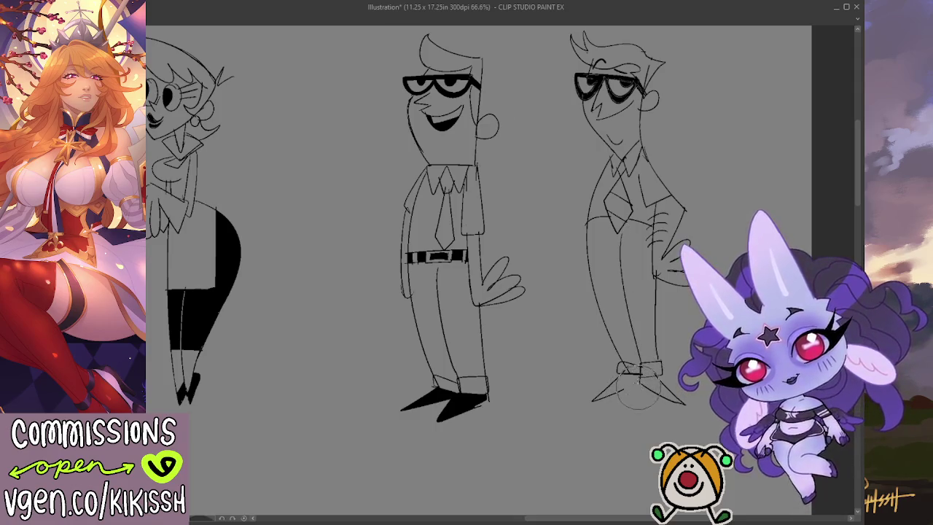
key(ctrl+z)
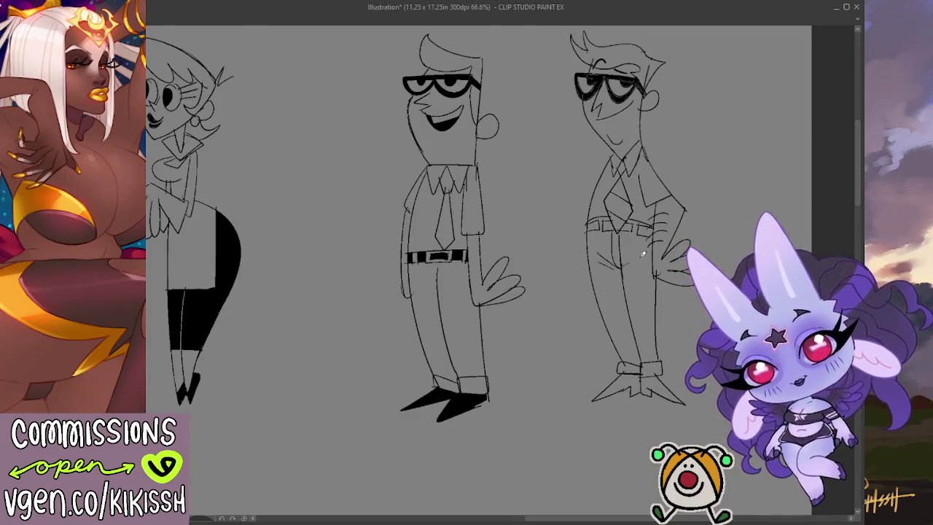
drag(756, 218, 764, 221)
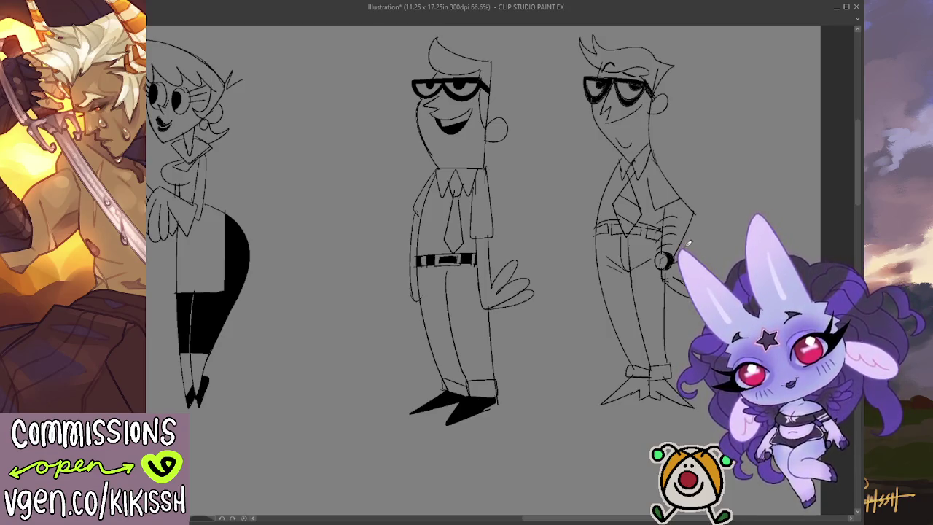
scroll(740, 217, up, 1)
Pan to the right dad's feet and fill both pointed shoes solid black.
scroll(759, 190, up, 1)
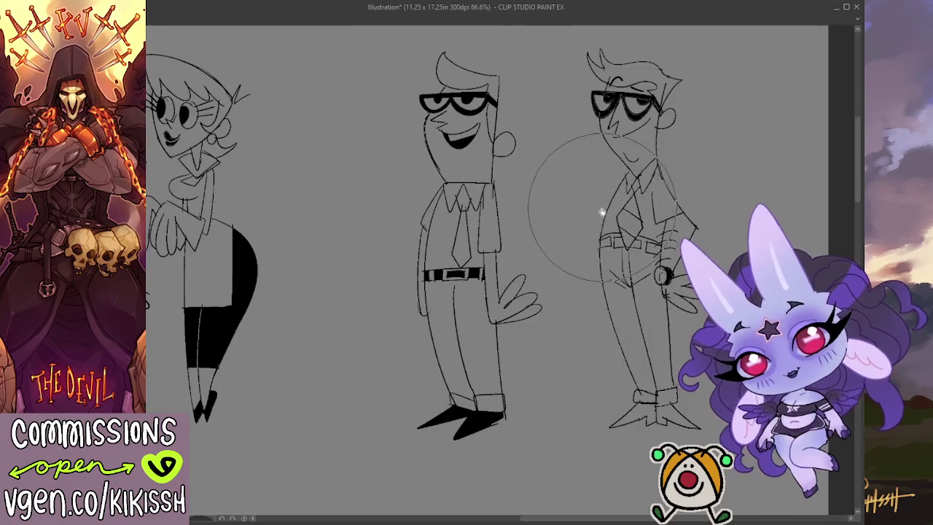
drag(605, 264, 661, 264)
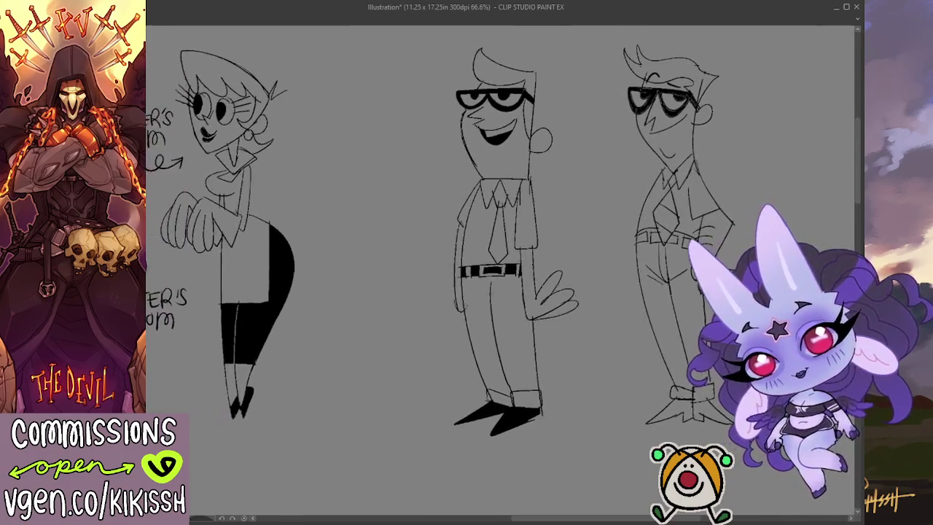
mouse_move(574, 378)
mouse_down()
mouse_move(611, 376)
mouse_move(515, 370)
mouse_up()
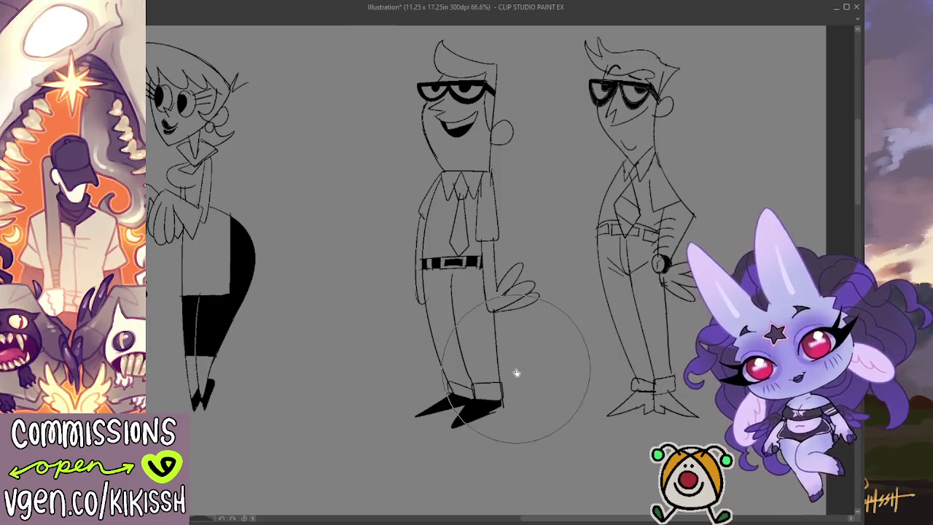
click(671, 407)
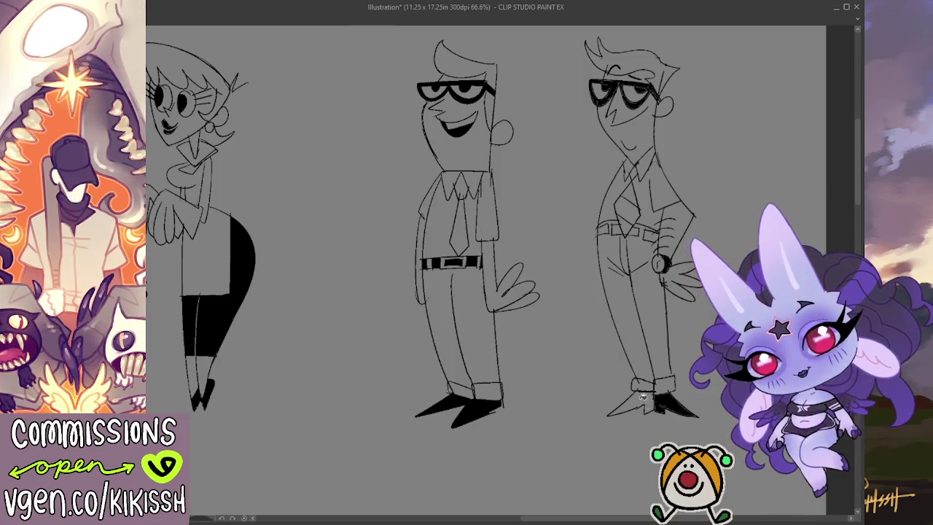
click(628, 406)
mouse_move(634, 337)
mouse_down()
mouse_move(680, 370)
mouse_move(672, 385)
mouse_up()
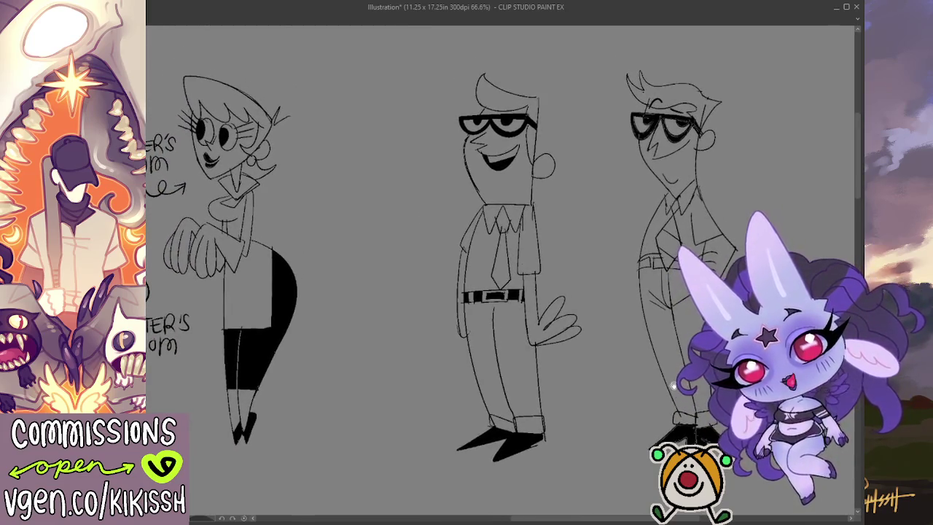
Write 70% above the middle dad, then letter DEXTER'S DAD beside him with a curly arrow.
scroll(607, 233, up, 2)
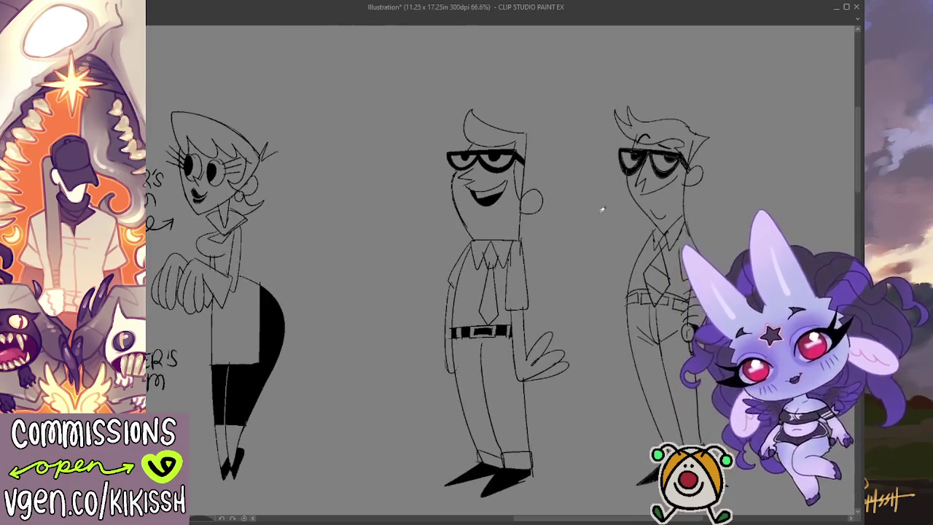
mouse_move(473, 80)
mouse_down()
mouse_move(480, 102)
mouse_move(512, 79)
mouse_move(509, 98)
mouse_up()
drag(516, 91, 517, 93)
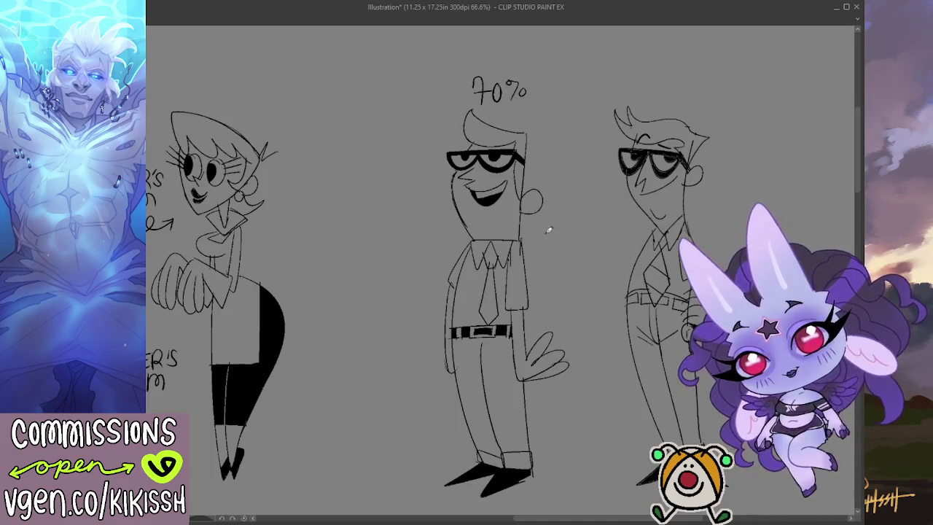
mouse_move(545, 229)
mouse_down()
mouse_move(545, 245)
mouse_move(566, 230)
mouse_move(567, 242)
mouse_move(580, 231)
mouse_move(618, 241)
mouse_up()
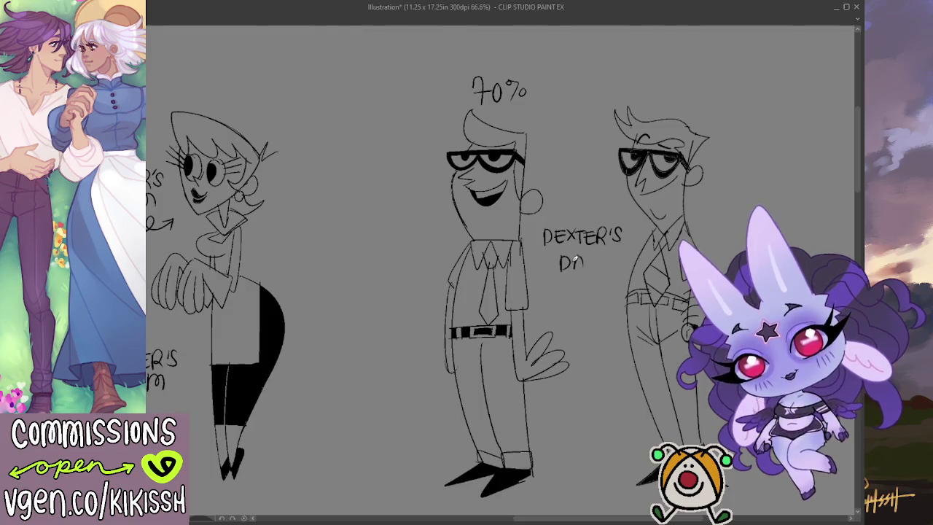
mouse_move(577, 274)
mouse_down()
mouse_move(590, 281)
mouse_move(583, 293)
mouse_move(599, 293)
mouse_up()
Letter DOXXTER'S DAD with a curly arrow below, undoing a stray letter.
key(ctrl+z)
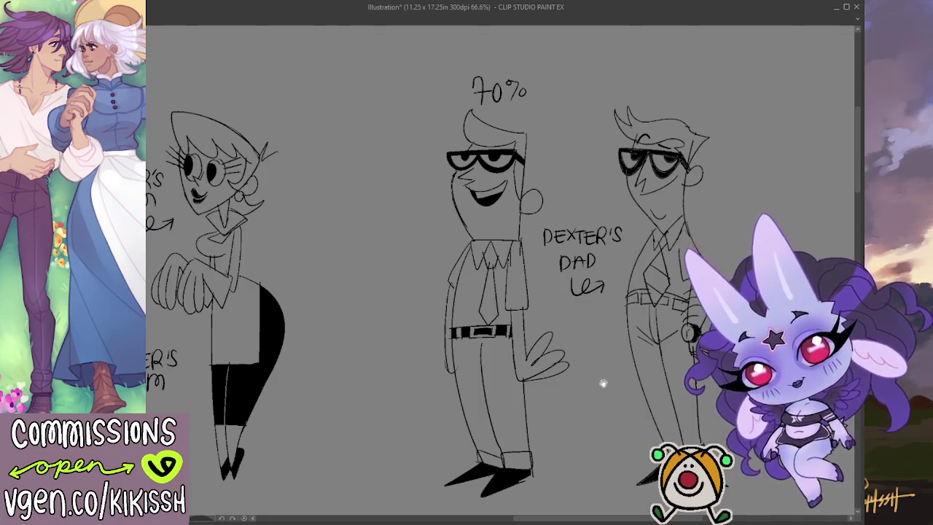
scroll(603, 382, down, 1)
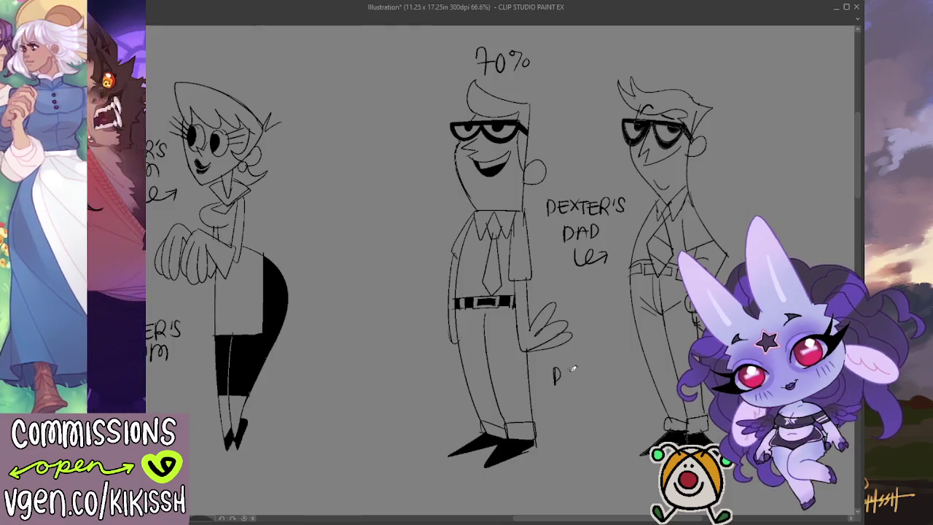
mouse_move(547, 369)
mouse_down()
mouse_move(547, 384)
mouse_move(600, 369)
mouse_up()
mouse_move(594, 370)
mouse_down()
mouse_move(594, 382)
mouse_move(609, 370)
mouse_up()
mouse_move(603, 376)
mouse_down()
mouse_move(630, 384)
mouse_move(579, 409)
mouse_move(594, 409)
mouse_up()
key(ctrl+z)
mouse_move(593, 394)
mouse_down()
mouse_move(602, 400)
mouse_move(594, 409)
mouse_up()
drag(595, 331, 598, 350)
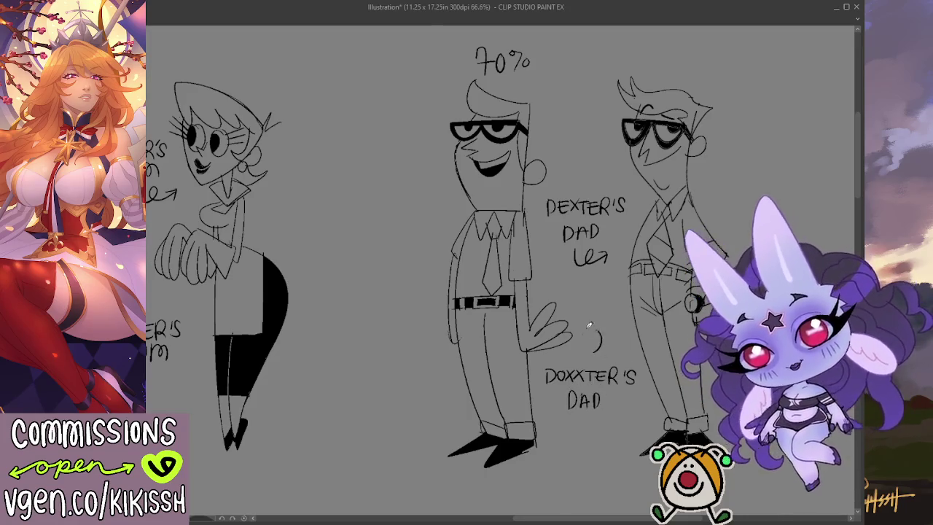
mouse_move(492, 350)
mouse_down()
mouse_move(553, 342)
mouse_move(583, 322)
mouse_up()
scroll(589, 321, down, 2)
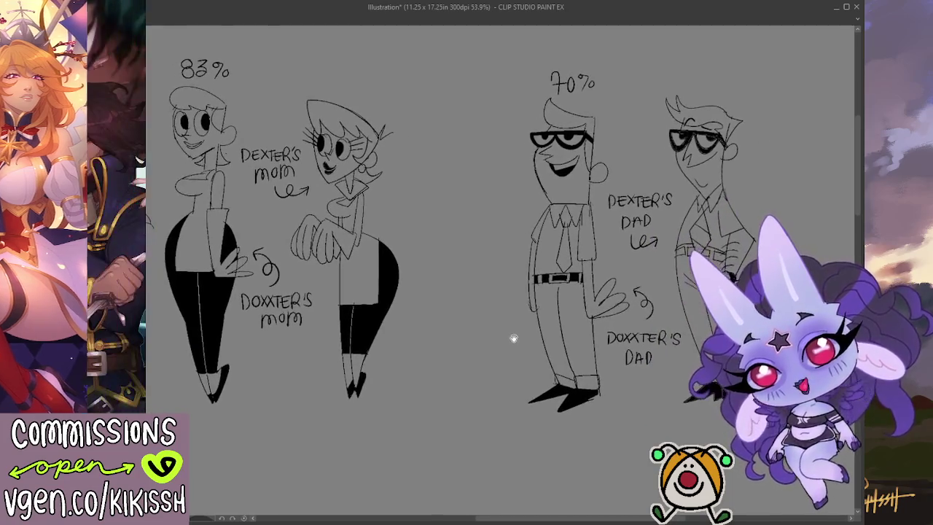
Zoom out to see the whole sheet, then lasso-select the two dads and their labels.
scroll(522, 335, down, 2)
drag(530, 330, 584, 296)
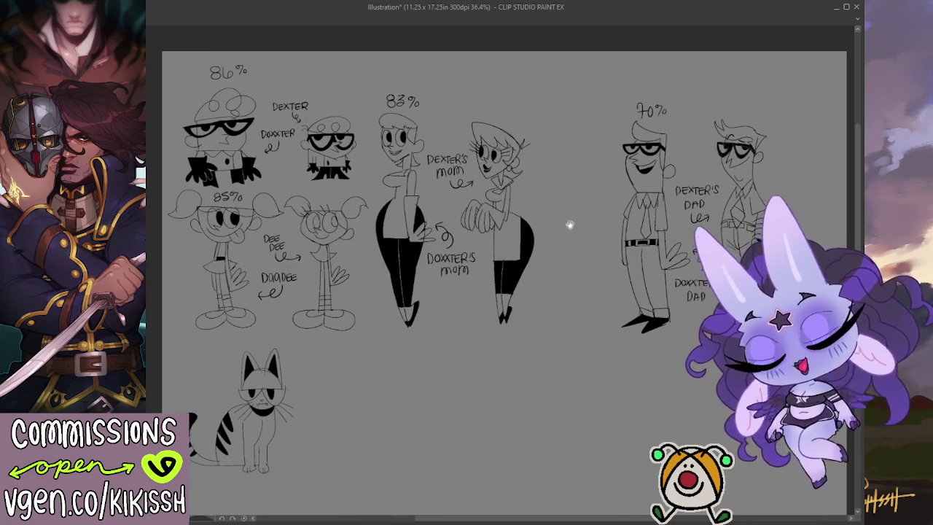
scroll(616, 230, up, 1)
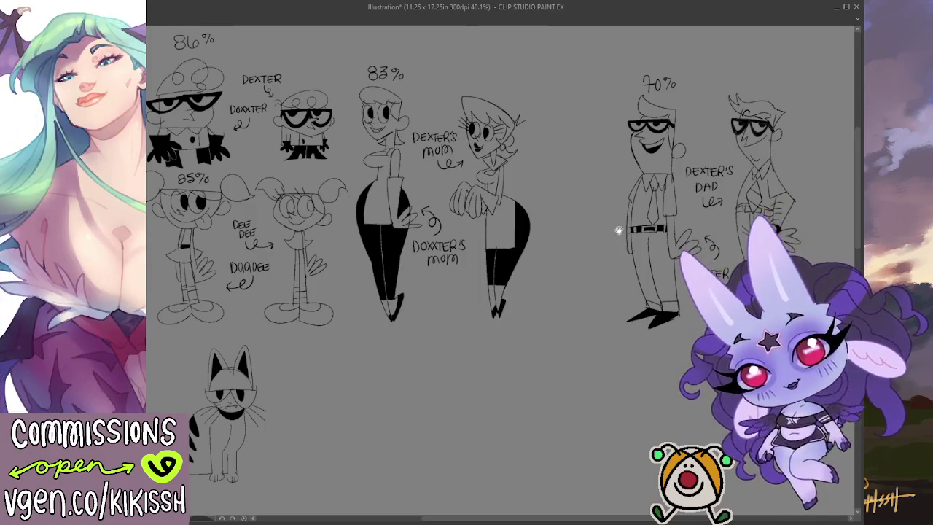
drag(618, 230, 626, 228)
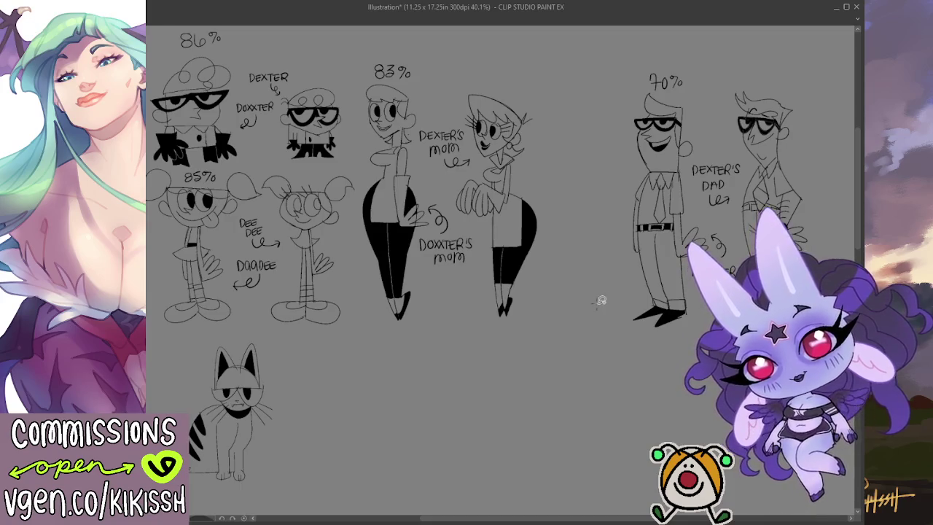
drag(612, 287, 578, 91)
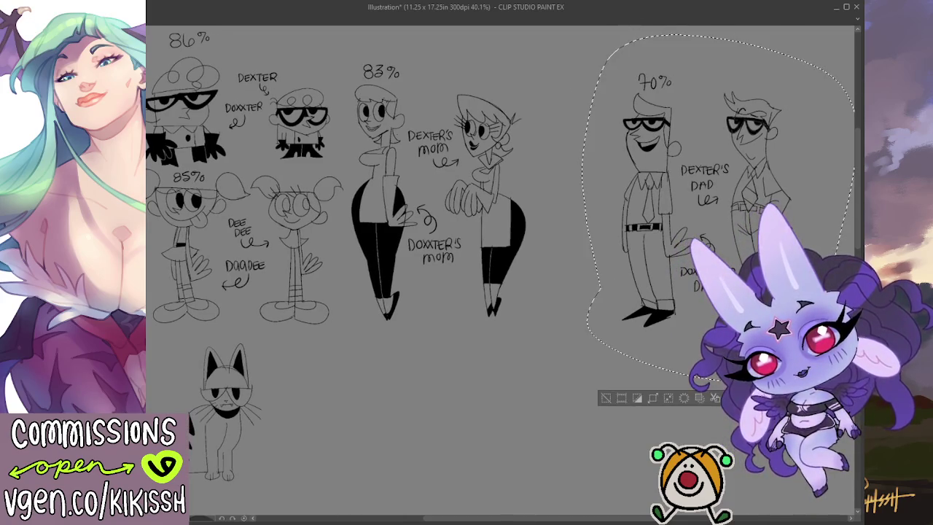
Shift the selected dads and their labels left beside the moms, then deselect.
drag(657, 219, 572, 219)
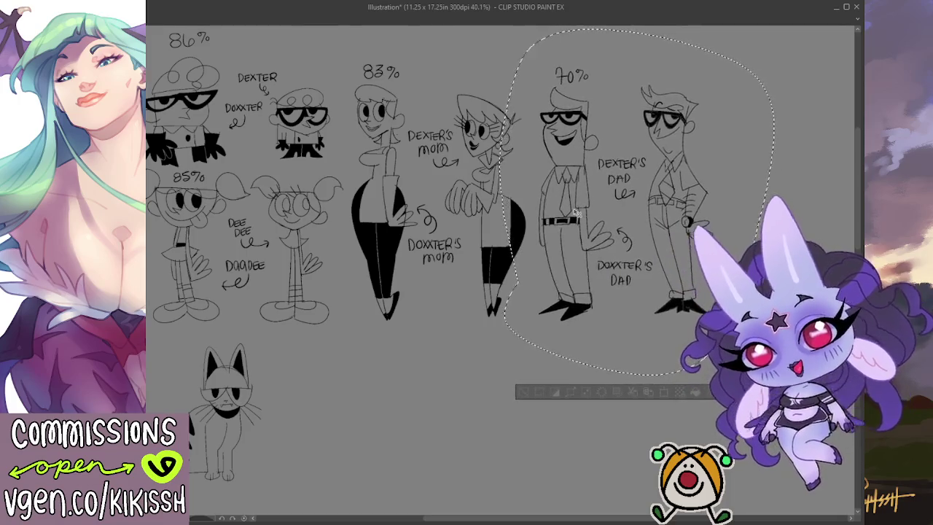
key(ctrl+d)
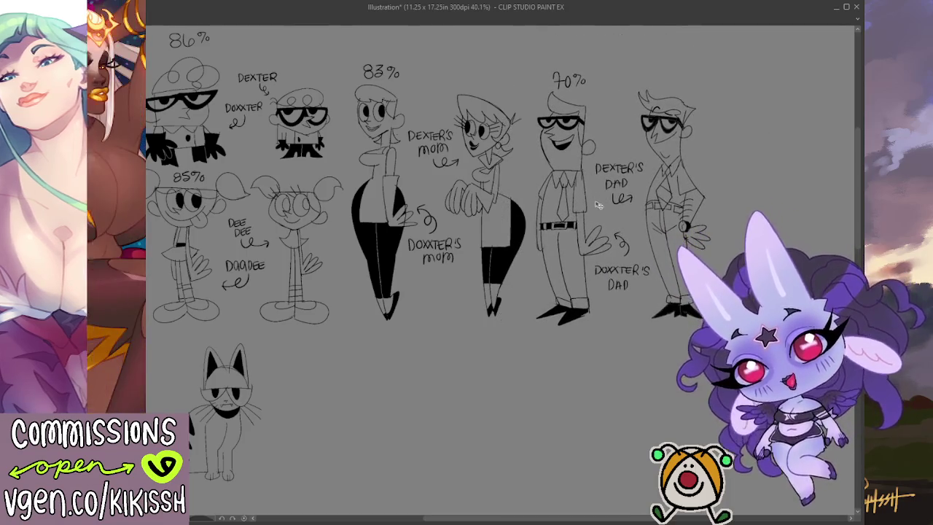
drag(594, 246, 618, 238)
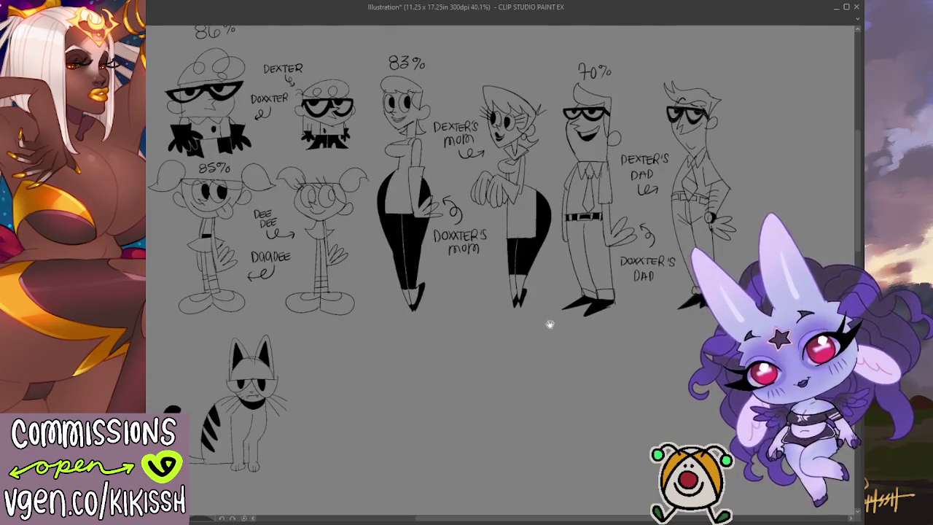
drag(549, 323, 556, 351)
drag(634, 358, 583, 326)
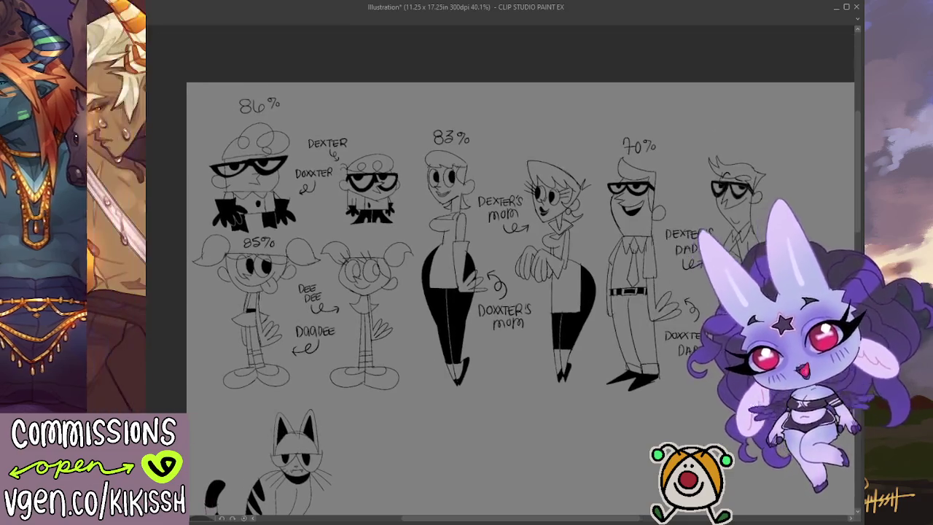
Zoom in on the dads and add side-of-head strokes to Dexter's dad.
scroll(656, 269, up, 5)
drag(656, 270, 529, 288)
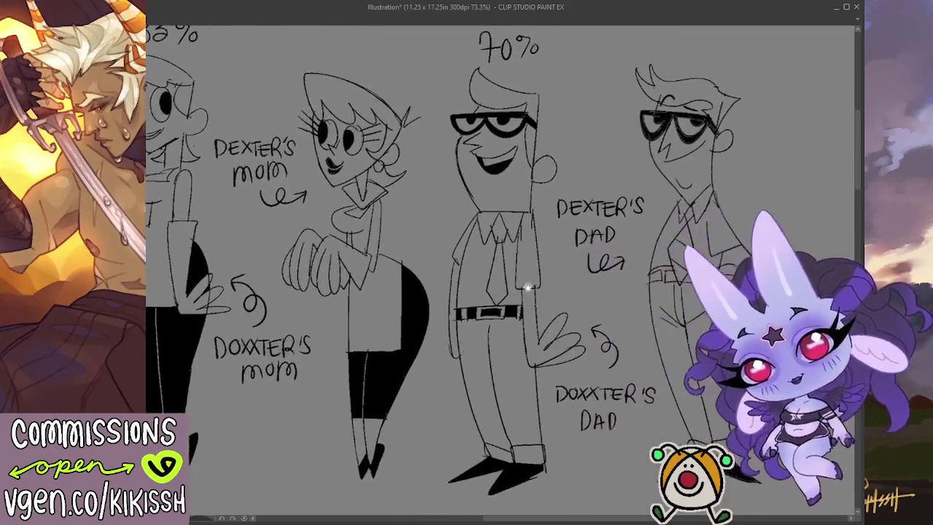
scroll(528, 288, up, 1)
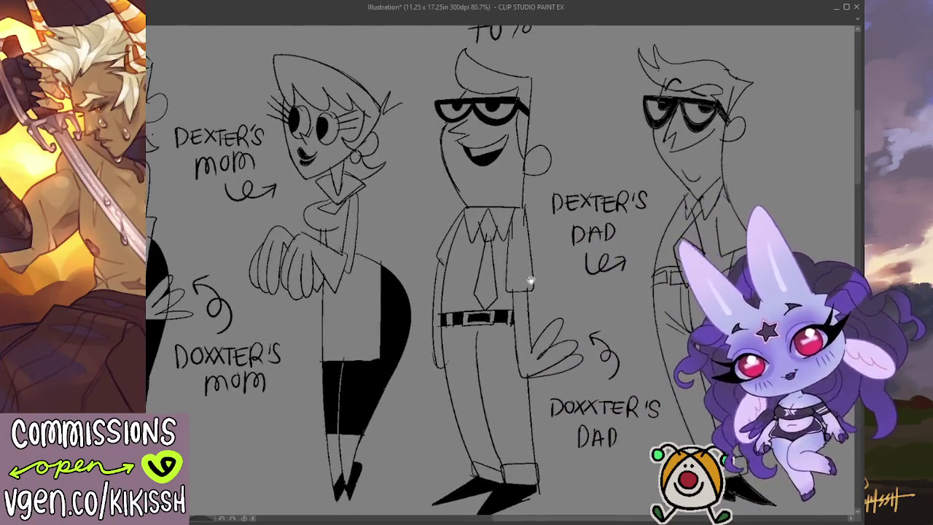
drag(533, 276, 537, 272)
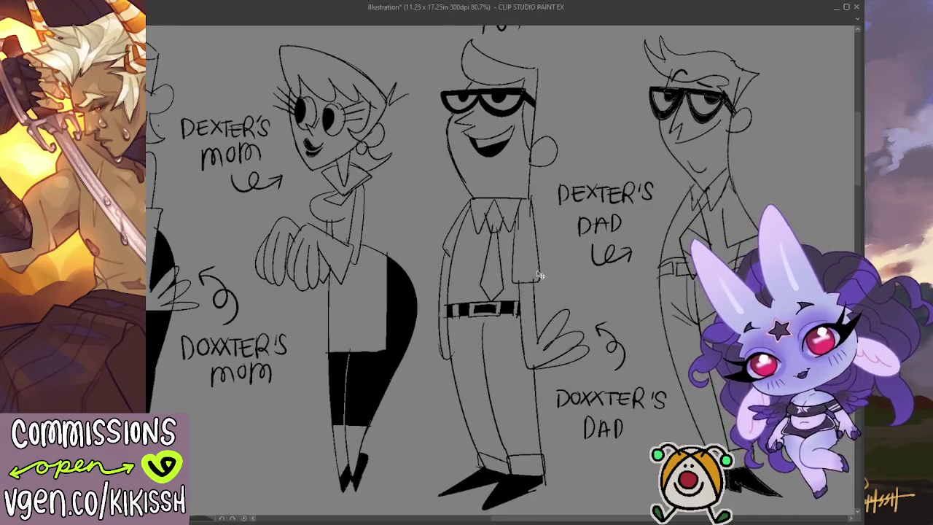
scroll(555, 255, down, 1)
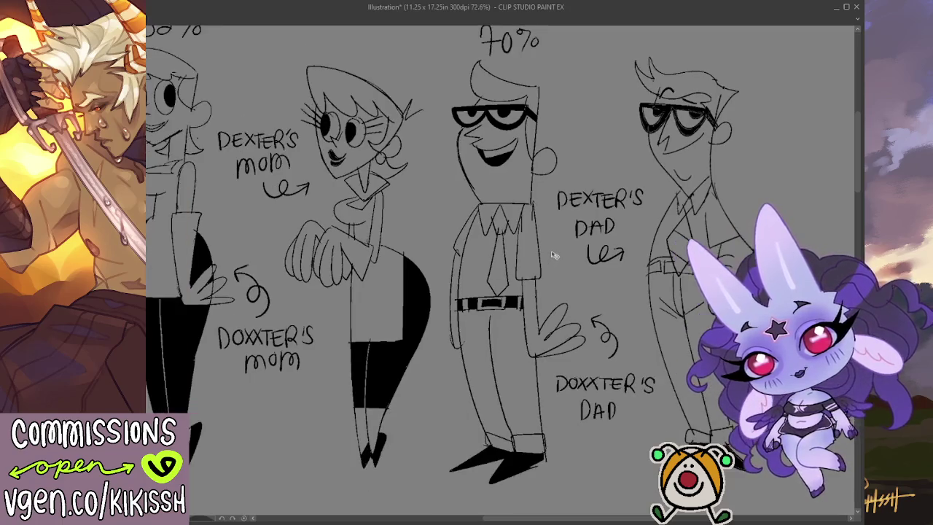
scroll(554, 255, down, 1)
scroll(562, 281, down, 1)
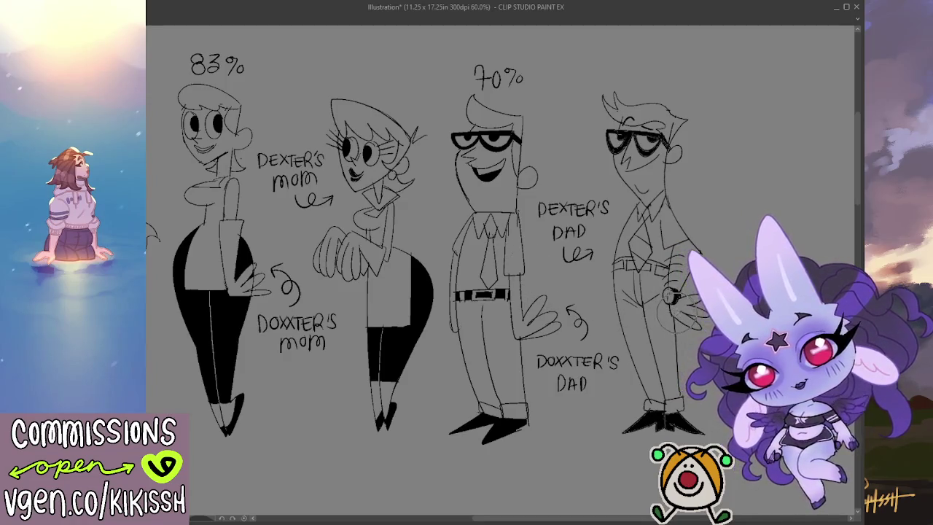
drag(732, 225, 738, 232)
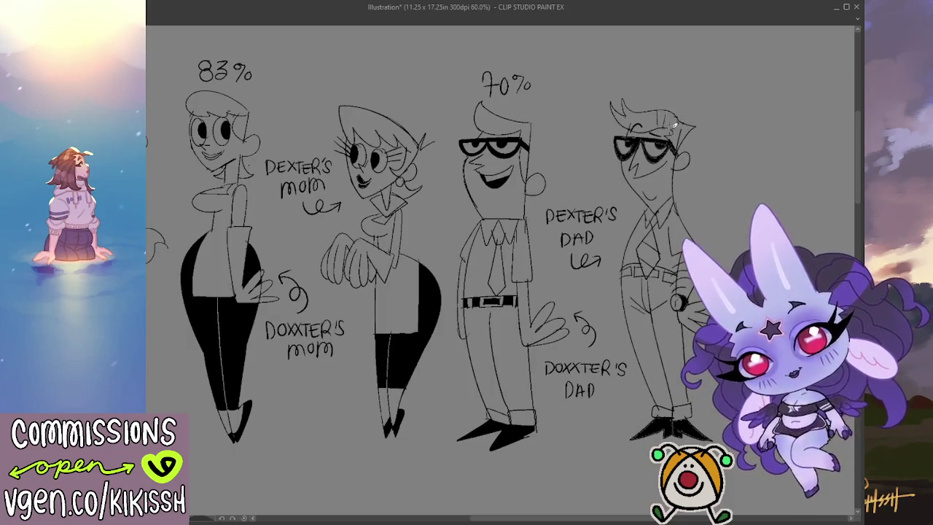
drag(678, 120, 691, 164)
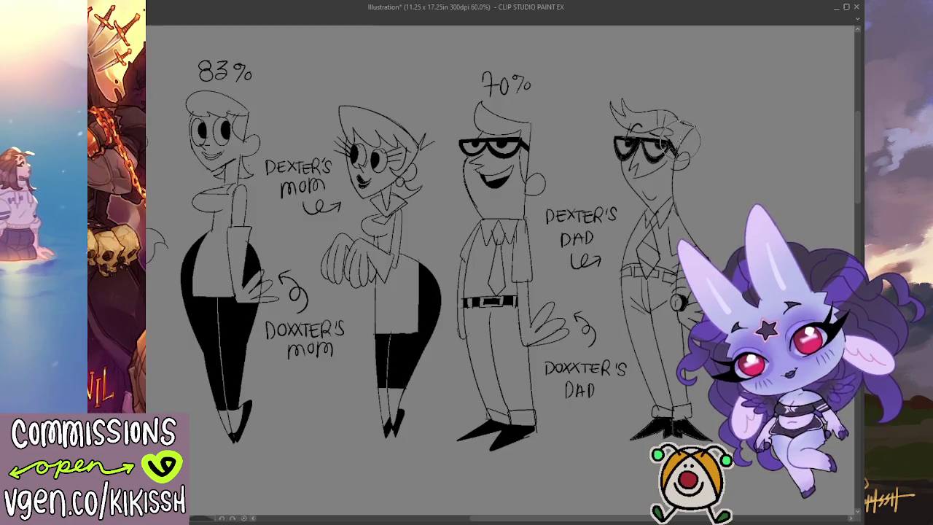
drag(662, 124, 686, 157)
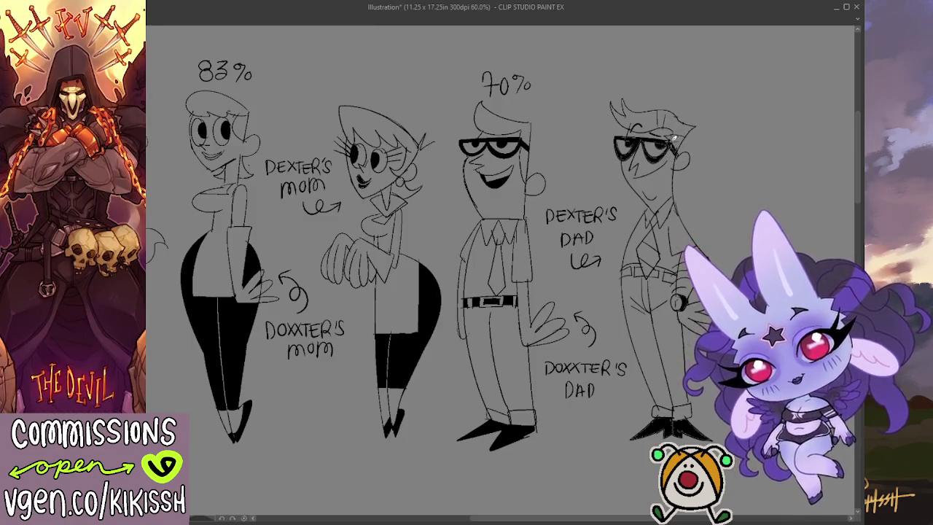
Scroll the view down to the blank canvas below the character lineup.
scroll(719, 172, left, 5)
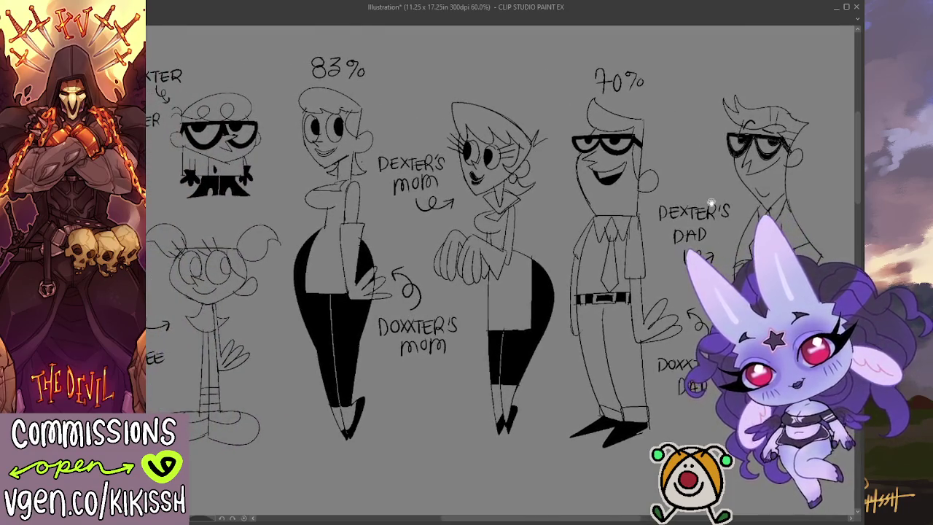
scroll(510, 262, left, 1)
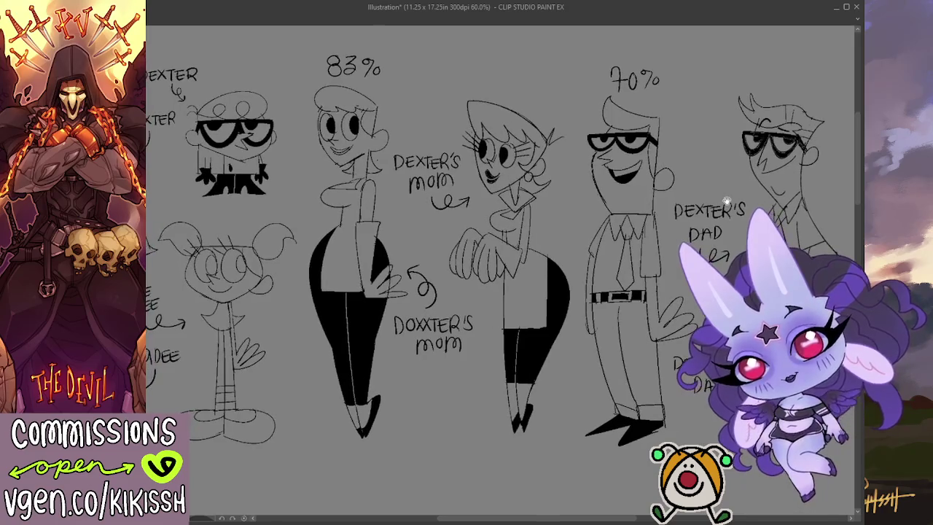
drag(727, 200, 716, 195)
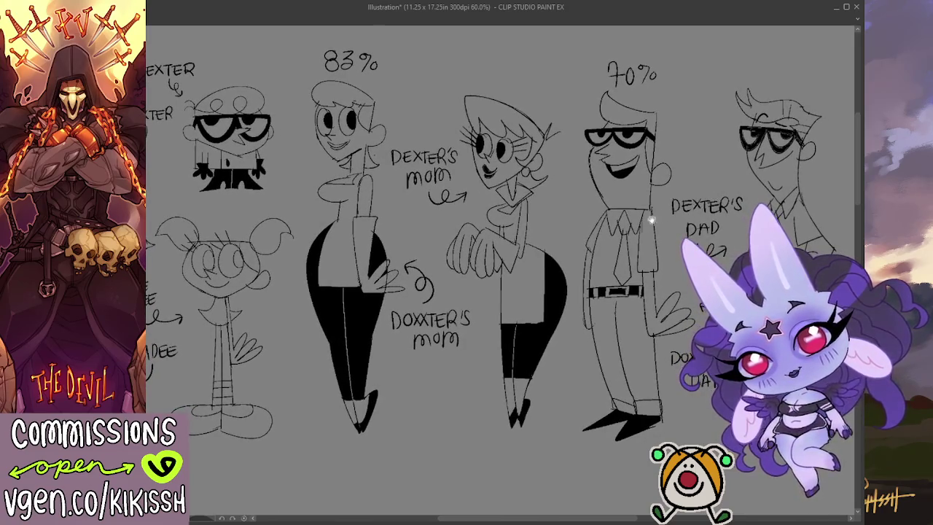
scroll(651, 219, left, 1)
scroll(657, 220, left, 1)
scroll(660, 222, left, 1)
scroll(667, 224, left, 1)
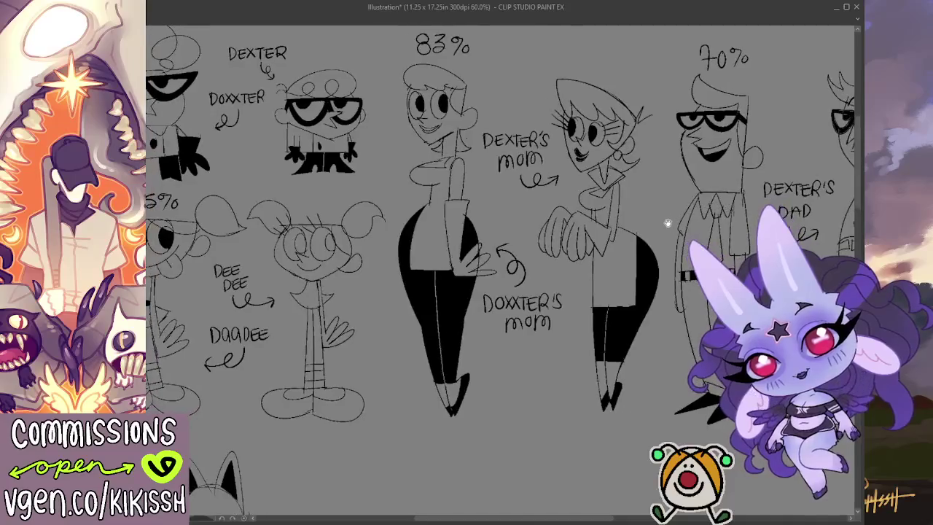
scroll(667, 224, right, 3)
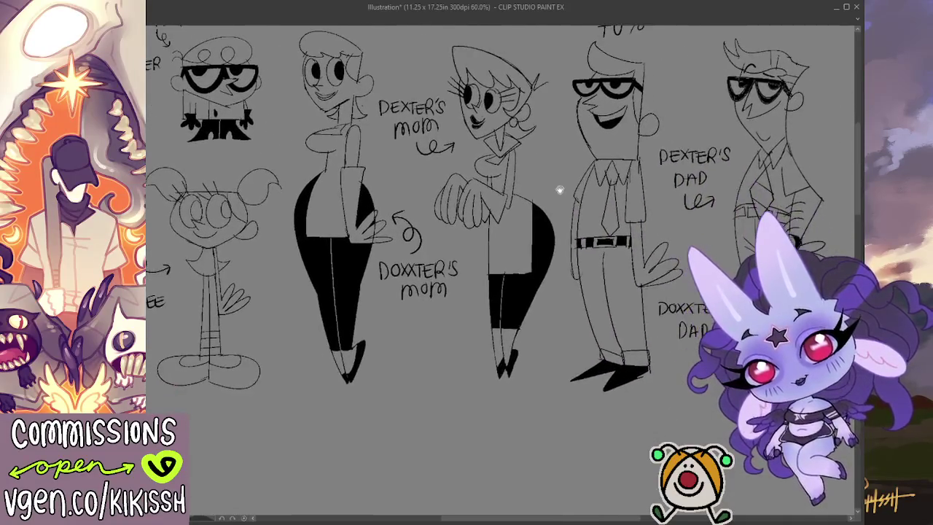
scroll(559, 189, down, 1)
scroll(583, 204, down, 1)
scroll(610, 211, down, 3)
scroll(610, 224, down, 1)
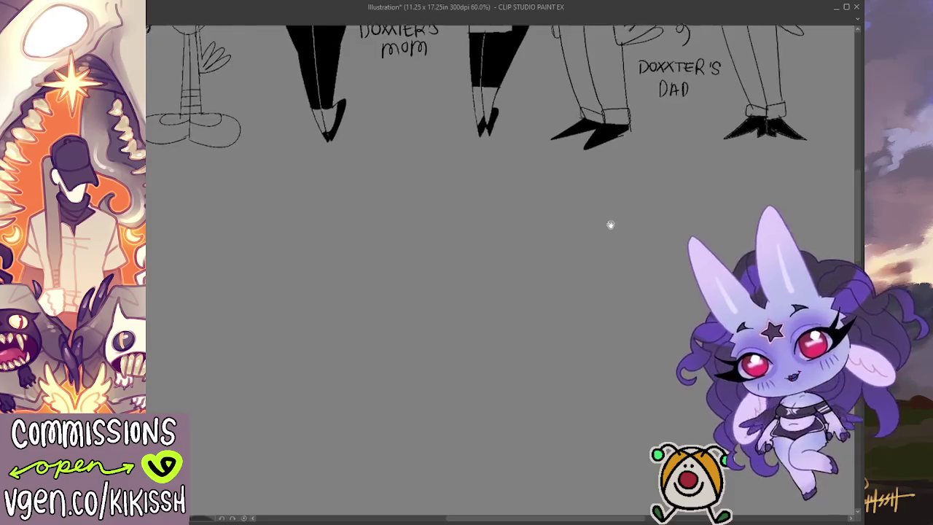
Below the lineup, draw the new character's wavy cloud-hair base line with an arch on top.
drag(610, 224, 624, 204)
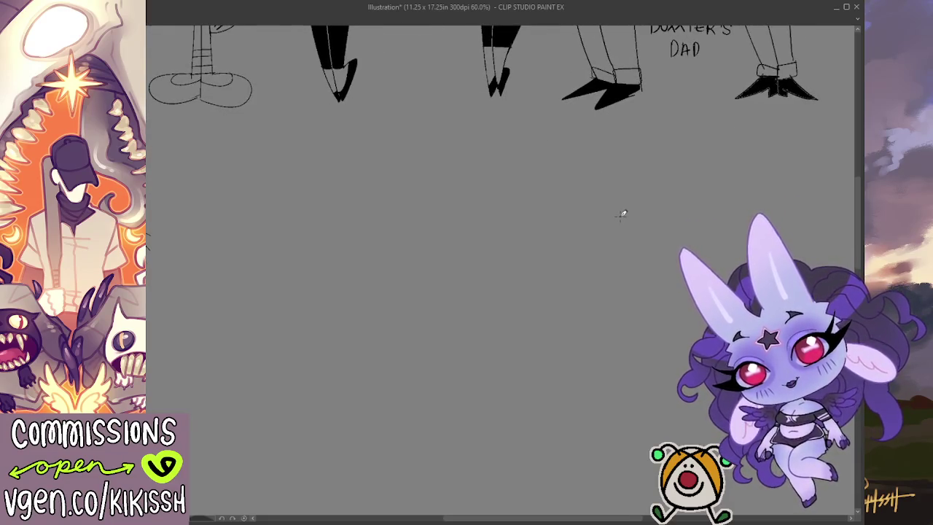
mouse_move(622, 250)
mouse_down()
mouse_move(608, 210)
mouse_move(617, 225)
mouse_up()
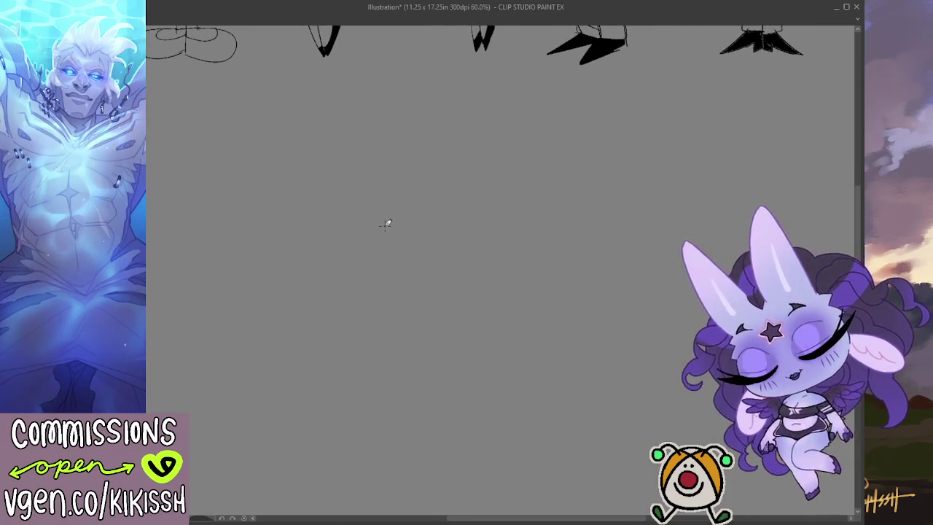
scroll(382, 226, up, 1)
scroll(382, 229, up, 2)
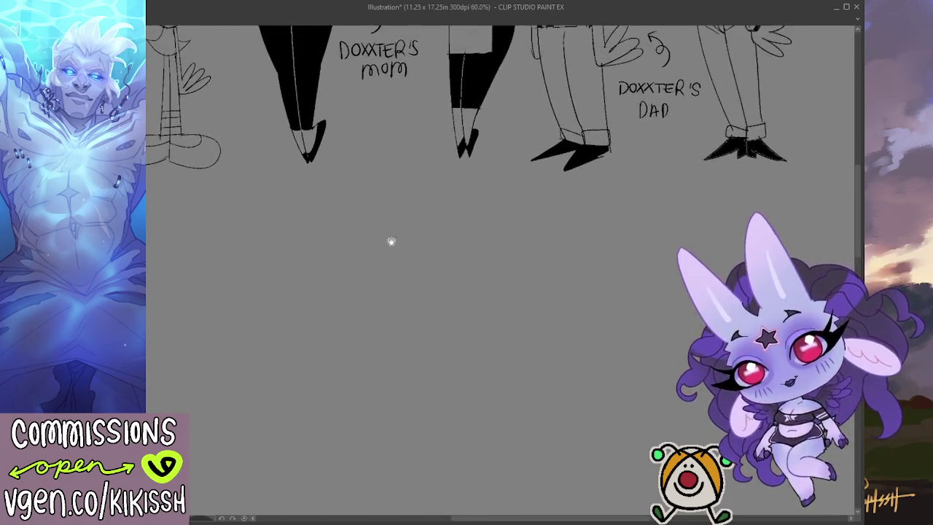
scroll(386, 240, up, 3)
scroll(382, 292, up, 5)
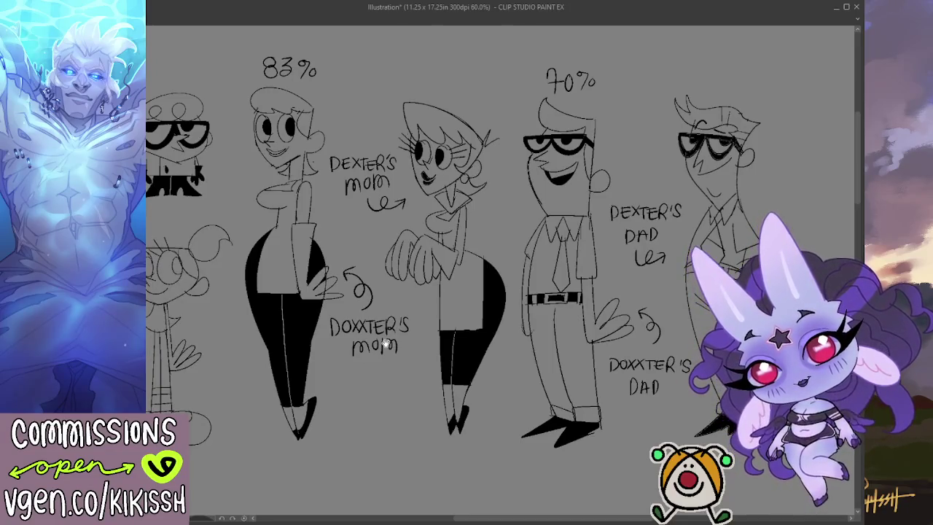
drag(385, 343, 433, 346)
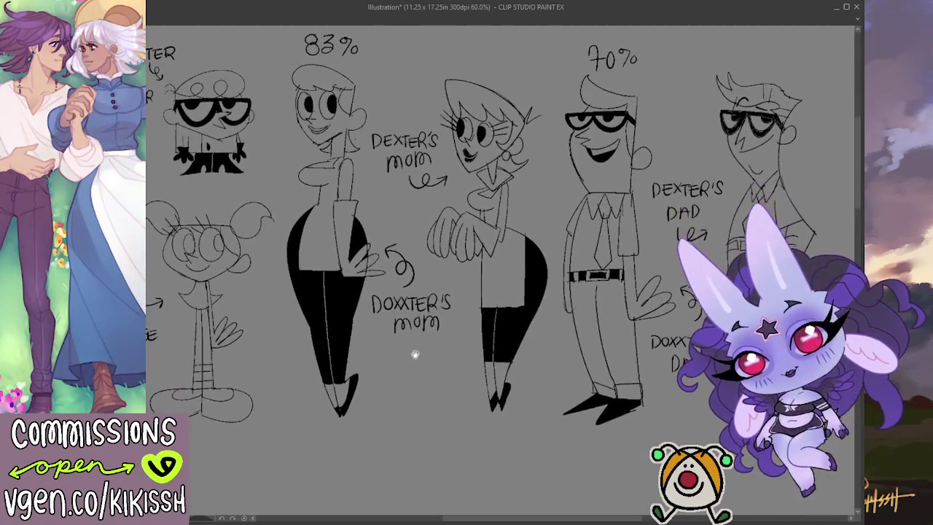
scroll(416, 328, down, 4)
scroll(412, 311, down, 5)
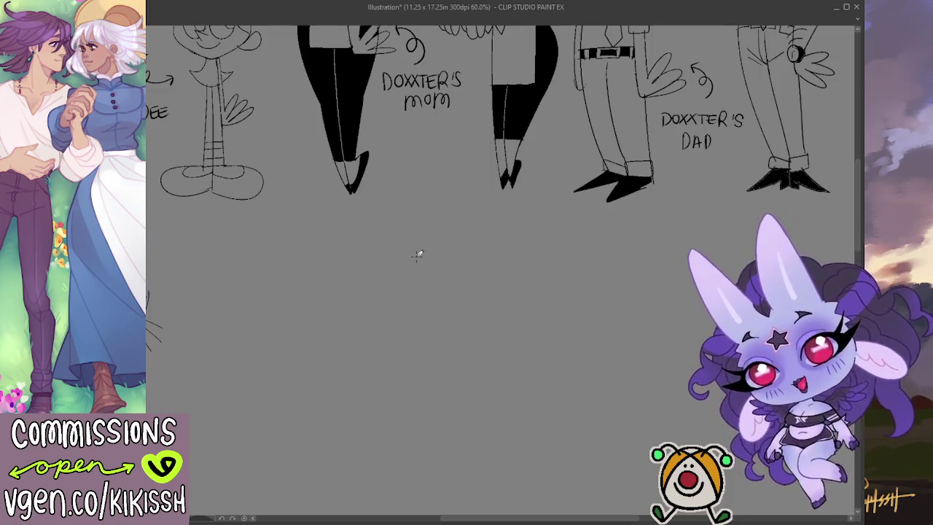
scroll(499, 264, down, 2)
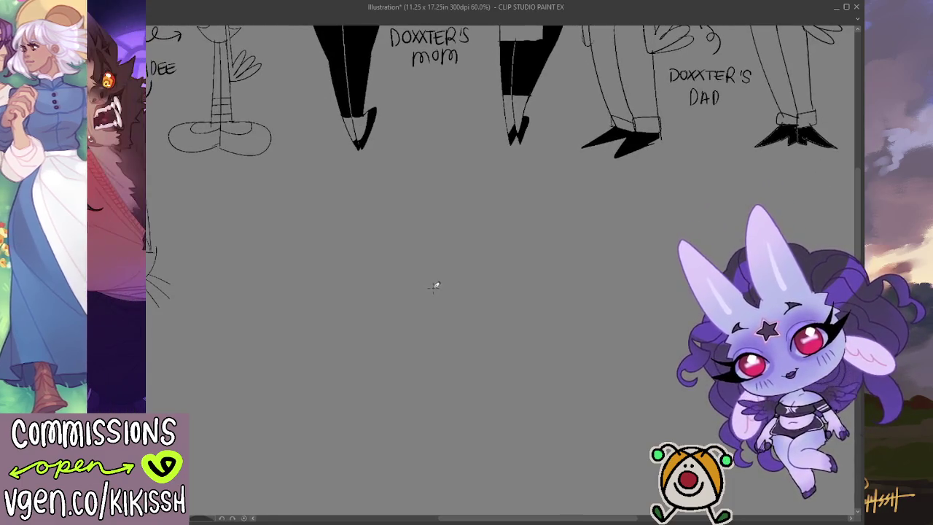
mouse_move(412, 285)
mouse_down()
mouse_move(501, 300)
mouse_move(525, 293)
mouse_up()
mouse_move(431, 289)
mouse_down()
mouse_move(451, 237)
mouse_move(482, 261)
mouse_up()
Redraw the cloud hair's top arch and add its right bump.
key(ctrl+z)
drag(430, 288, 474, 260)
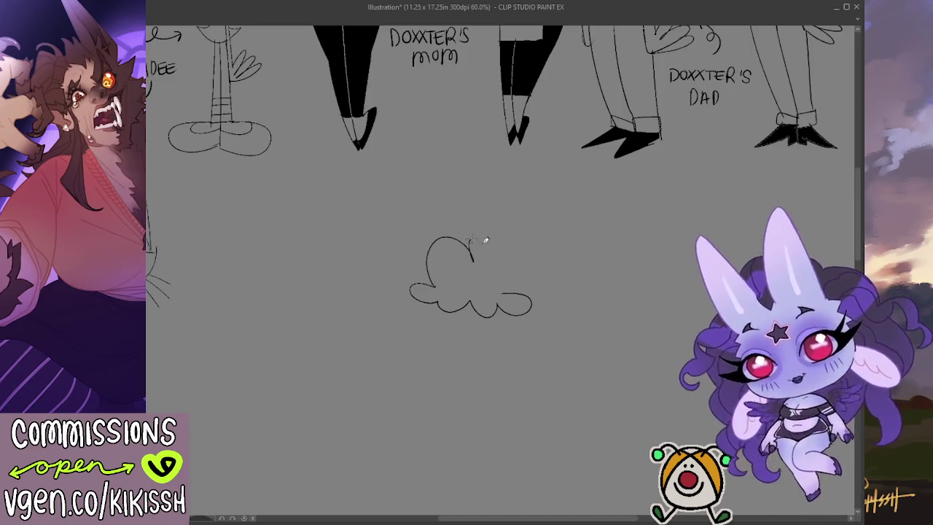
mouse_move(537, 264)
mouse_down()
mouse_move(516, 291)
mouse_move(559, 233)
mouse_up()
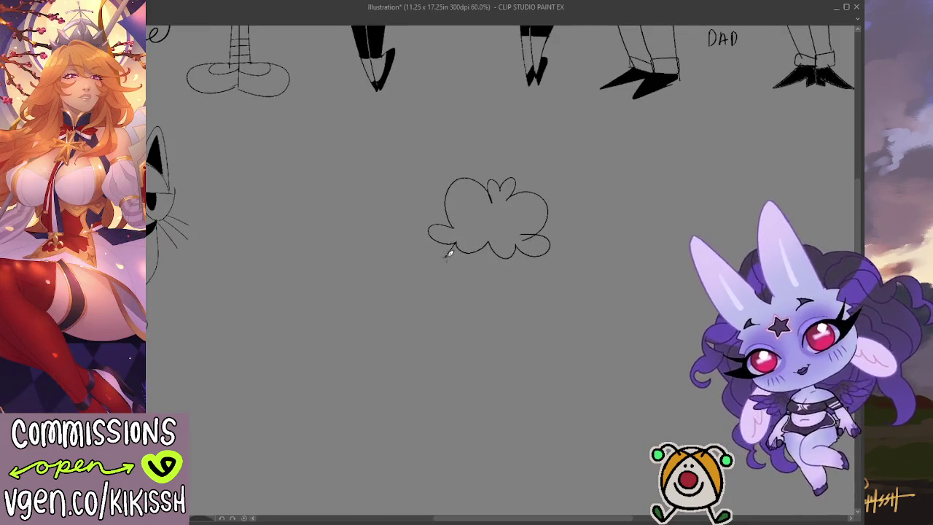
mouse_move(442, 261)
mouse_down()
mouse_move(535, 286)
mouse_move(522, 305)
mouse_up()
key(ctrl+z)
key(ctrl+z)
Draw two oval eyes with pupils and a round face outline under the hair.
drag(464, 259, 512, 261)
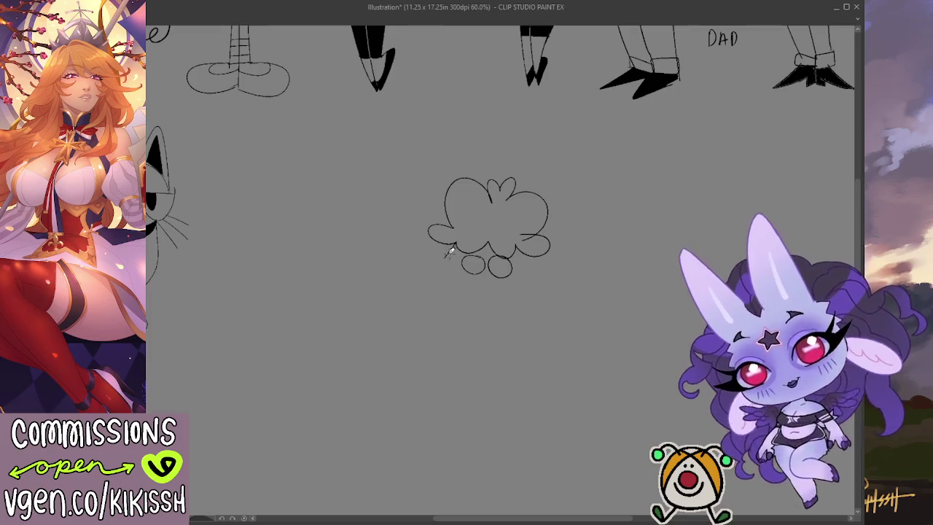
mouse_move(446, 249)
mouse_down()
mouse_move(440, 295)
mouse_move(528, 282)
mouse_up()
key(ctrl+z)
mouse_move(446, 252)
mouse_down()
mouse_move(462, 309)
mouse_move(540, 272)
mouse_up()
drag(477, 261, 500, 270)
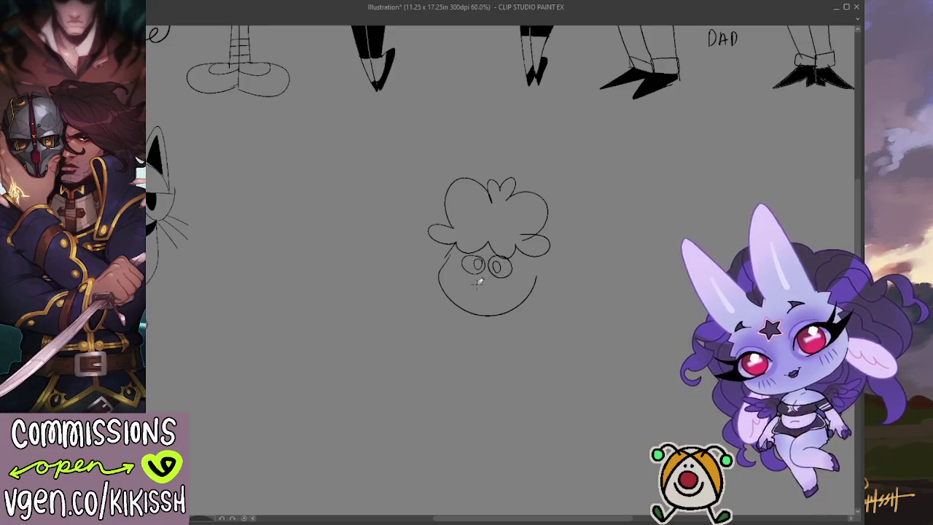
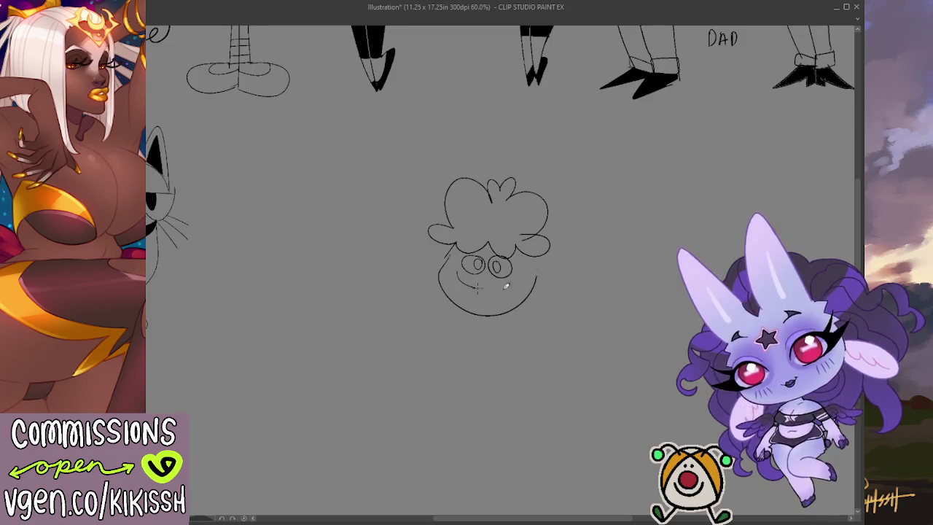
Replace the faint mouth with a small smile and outline a wide bell-shaped body with a straight bottom.
key(ctrl+z)
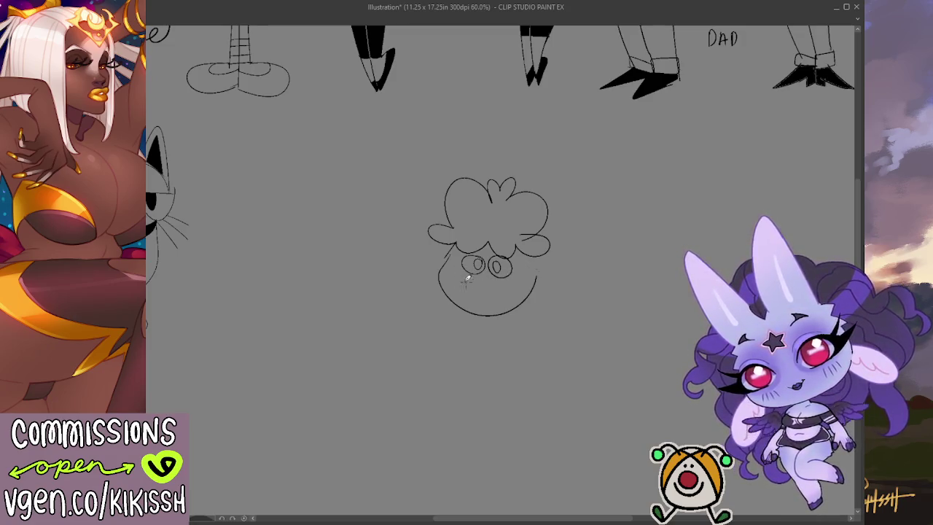
drag(474, 280, 497, 281)
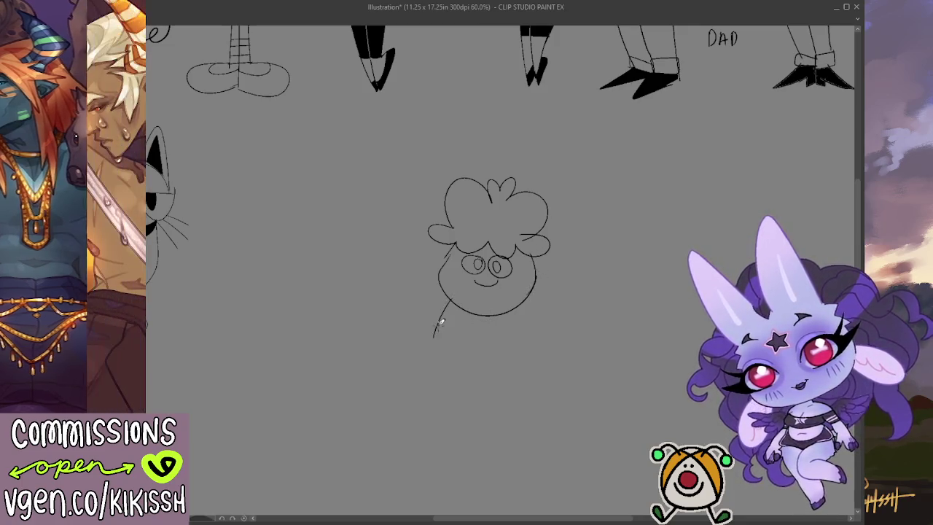
mouse_move(450, 299)
mouse_down()
mouse_move(430, 355)
mouse_move(485, 365)
mouse_up()
key(ctrl+z)
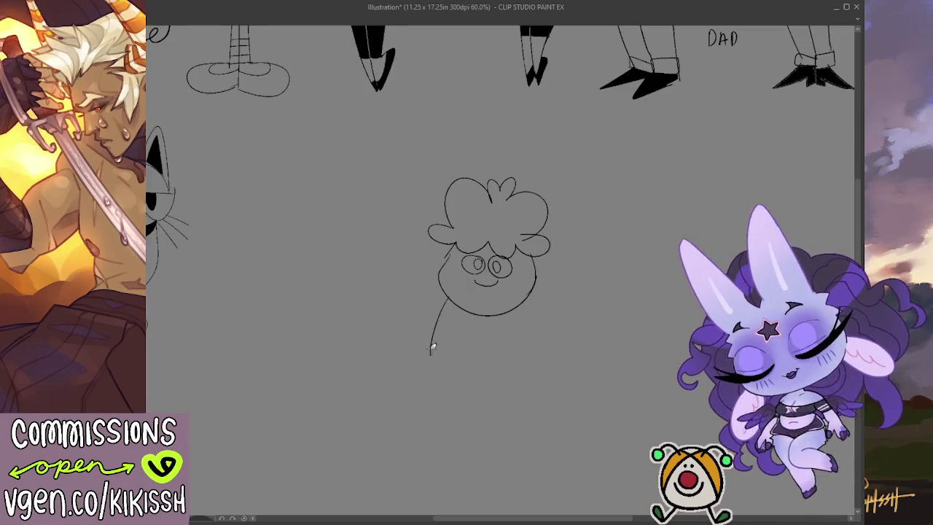
drag(429, 357, 531, 356)
key(ctrl+z)
mouse_move(429, 360)
mouse_down()
mouse_move(503, 359)
mouse_move(523, 294)
mouse_up()
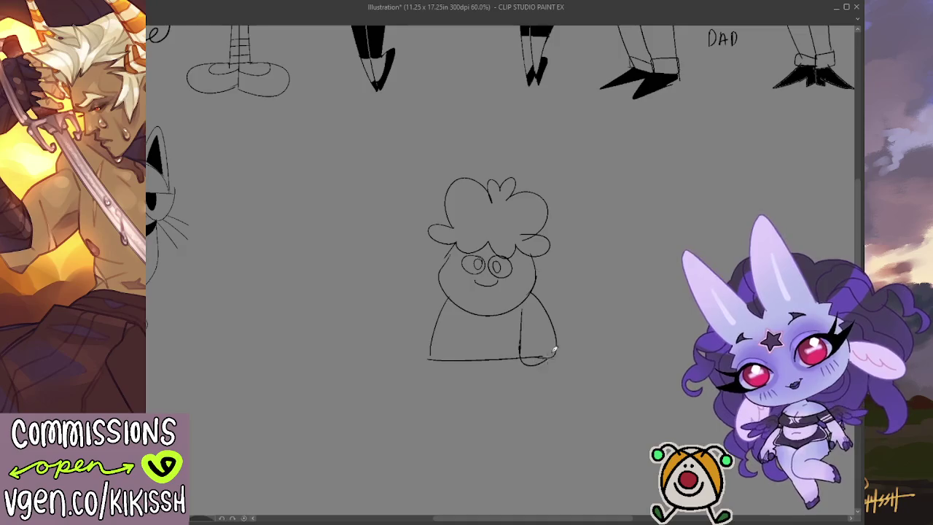
Sketch a mitten hand at the body's lower right, redrawing it until it fits.
key(ctrl+z)
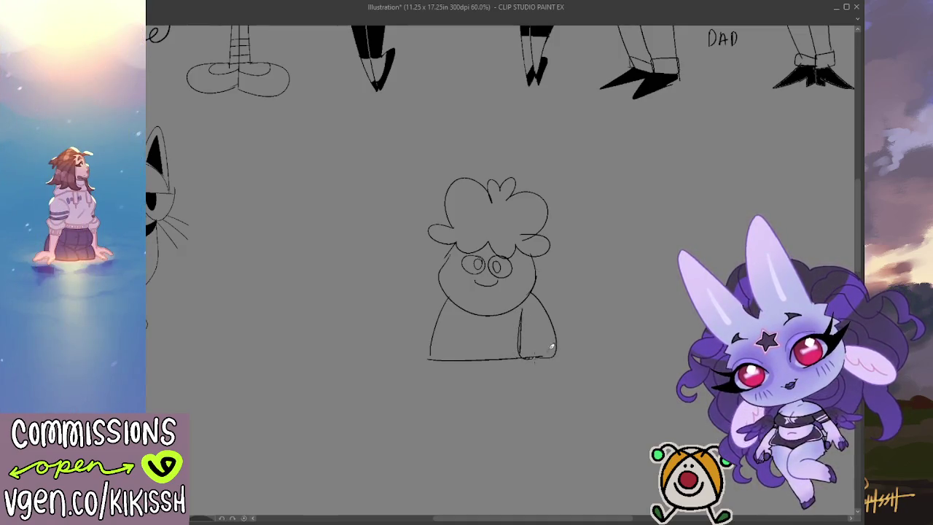
mouse_move(524, 348)
mouse_down()
mouse_move(548, 342)
mouse_move(543, 334)
mouse_up()
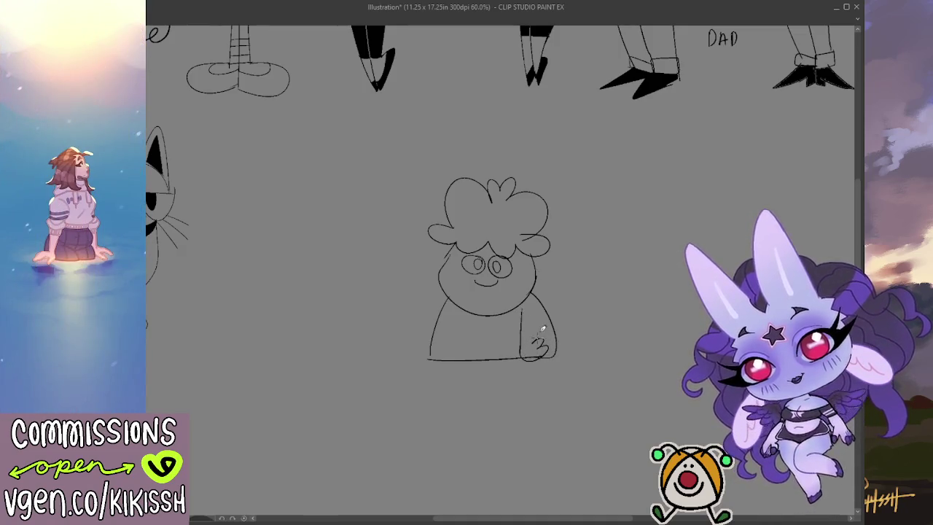
key(ctrl+z)
key(ctrl+z)
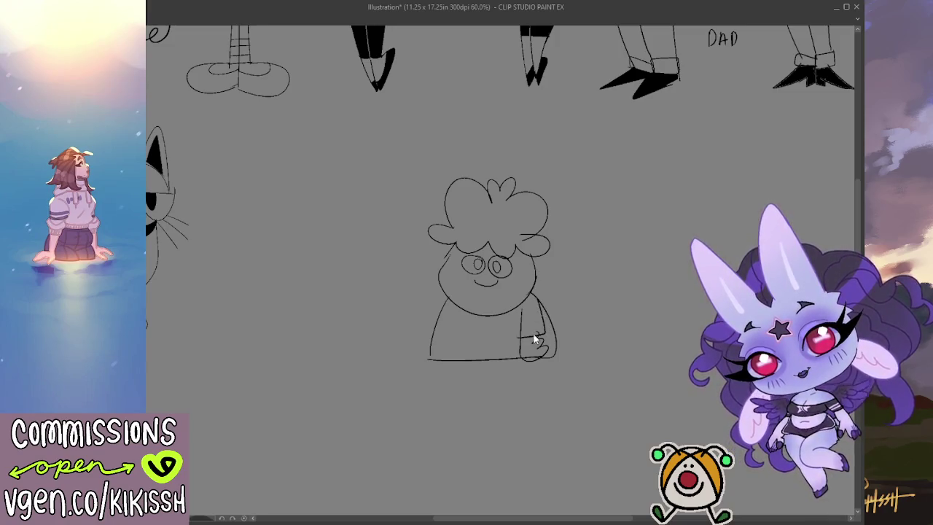
drag(520, 308, 546, 314)
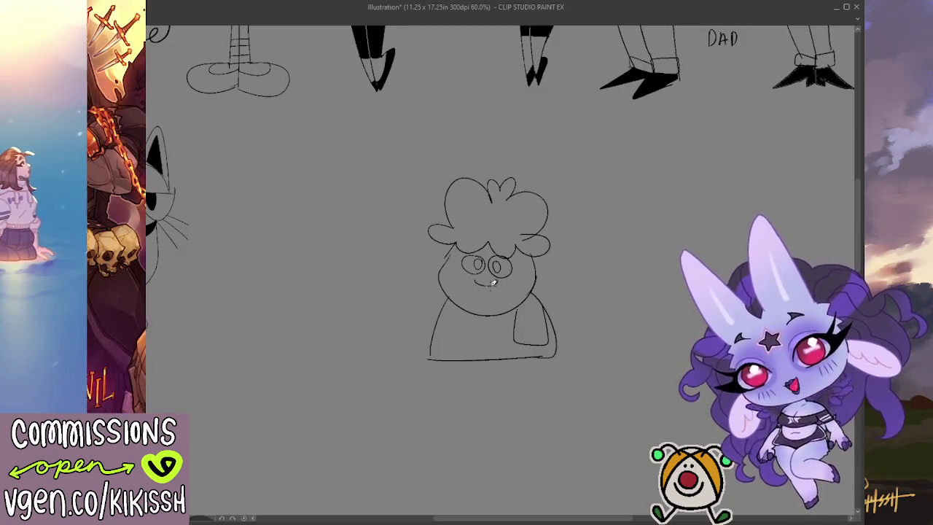
Widen the mouth into an open grin, redraw the fingered right hand and add a looping tail.
drag(477, 283, 499, 284)
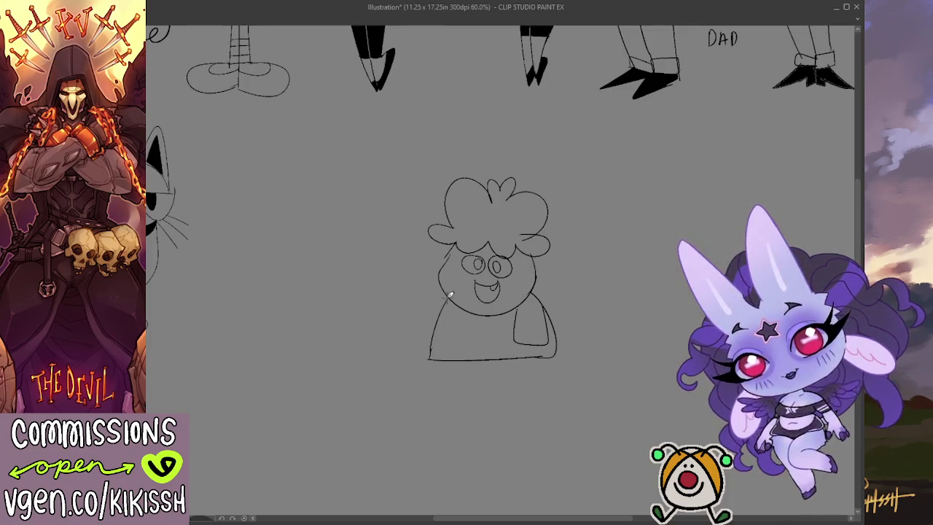
key(ctrl+z)
drag(430, 318, 454, 329)
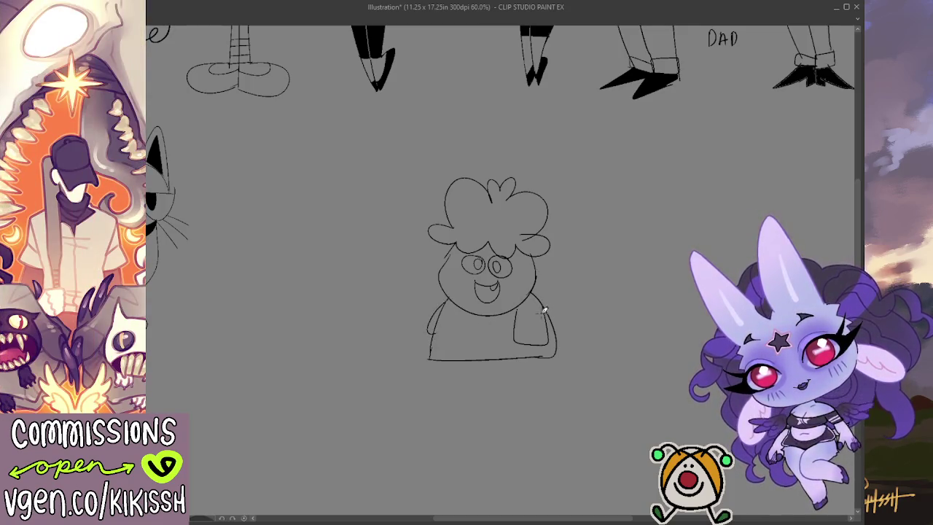
key(ctrl+z)
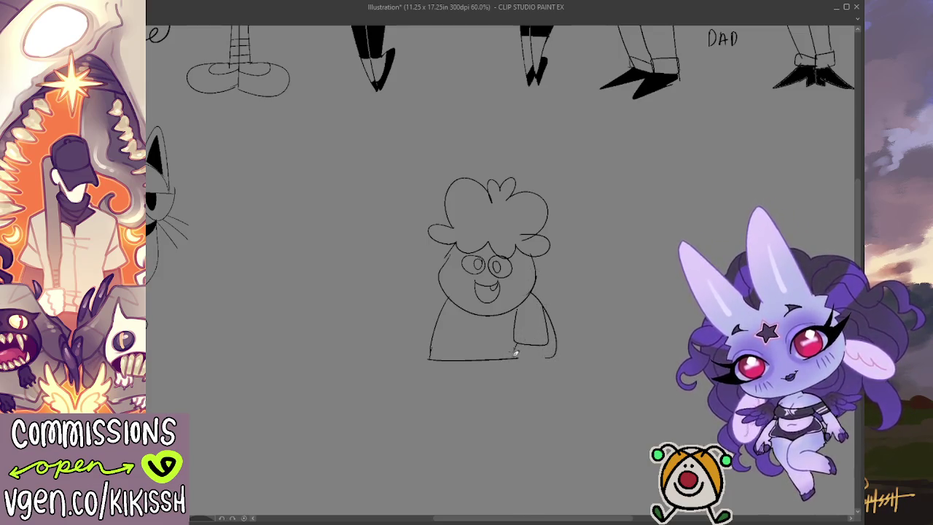
mouse_move(520, 358)
mouse_down()
mouse_move(536, 361)
mouse_move(550, 341)
mouse_up()
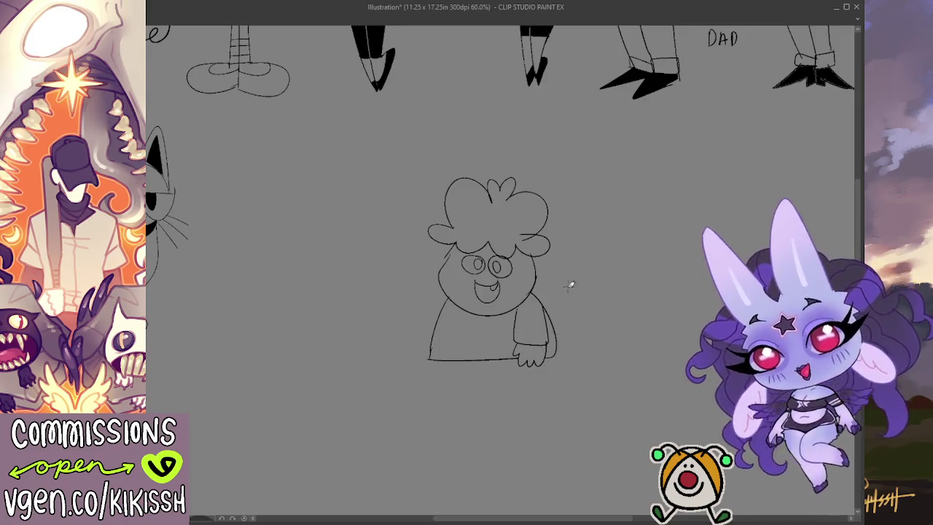
mouse_move(558, 357)
mouse_down()
mouse_move(541, 371)
mouse_move(582, 391)
mouse_move(542, 367)
mouse_up()
key(ctrl+z)
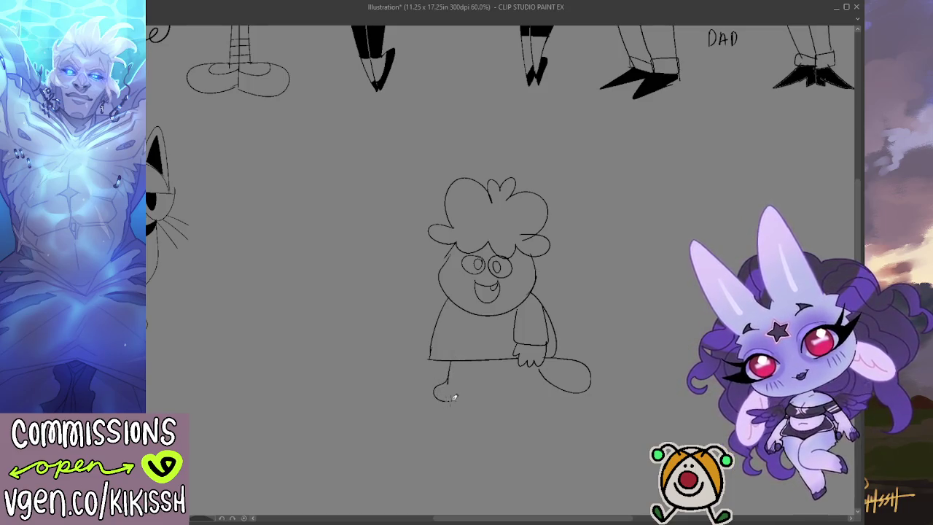
Draw two stubby legs with feet under the body and a vertical line down the outfit's front.
key(ctrl+z)
mouse_move(449, 379)
mouse_down()
mouse_move(435, 399)
mouse_move(488, 397)
mouse_up()
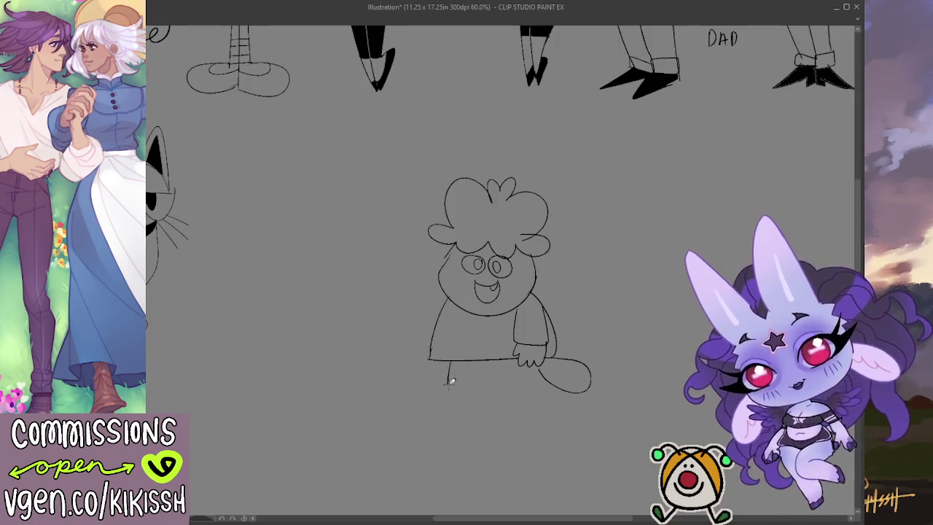
mouse_move(451, 380)
mouse_down()
mouse_move(438, 395)
mouse_move(454, 401)
mouse_up()
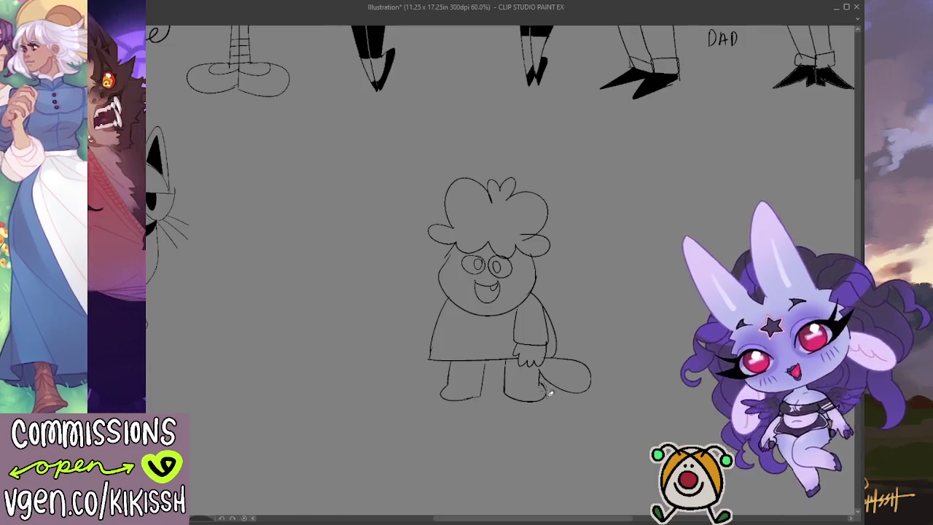
drag(542, 374, 546, 367)
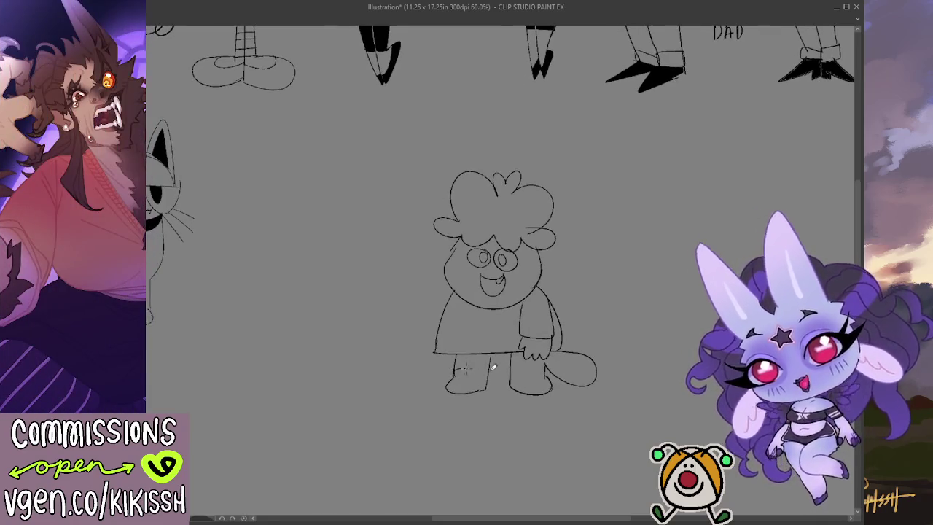
drag(450, 370, 474, 371)
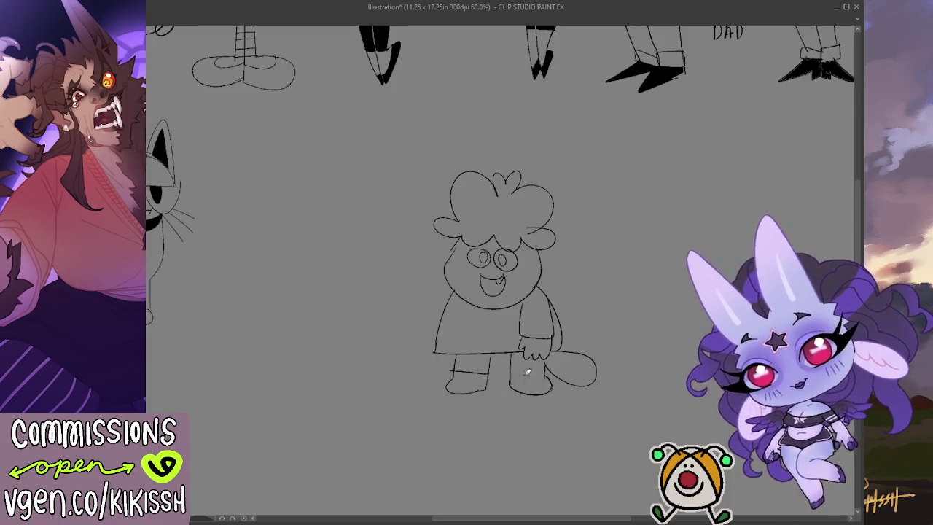
drag(677, 277, 682, 280)
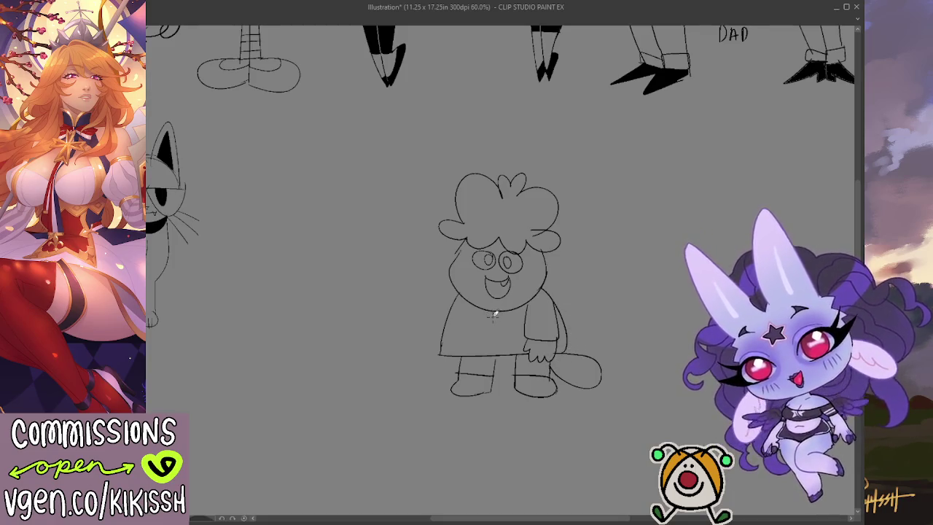
drag(487, 321, 487, 357)
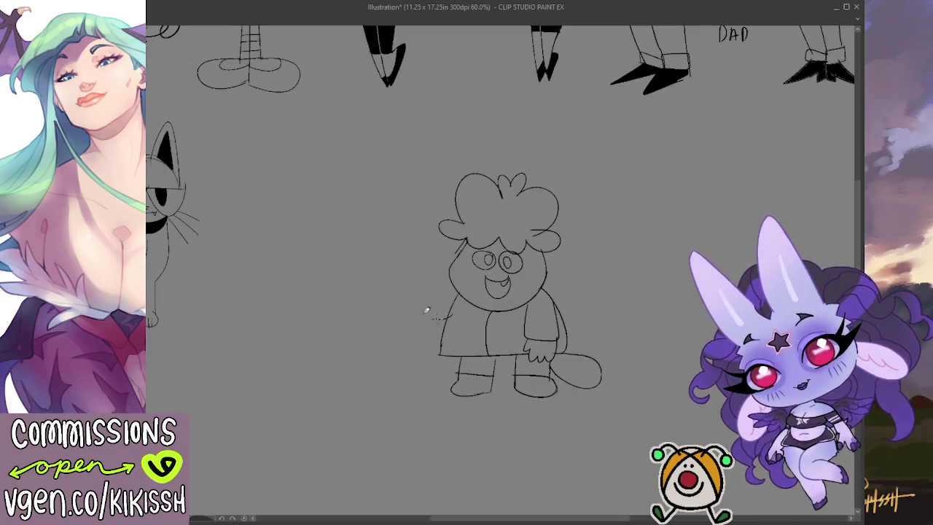
Sketch the raised waving left arm and pan to show the empty space right of the character.
mouse_move(433, 276)
mouse_down()
mouse_move(459, 289)
mouse_move(430, 256)
mouse_move(408, 257)
mouse_move(400, 274)
mouse_up()
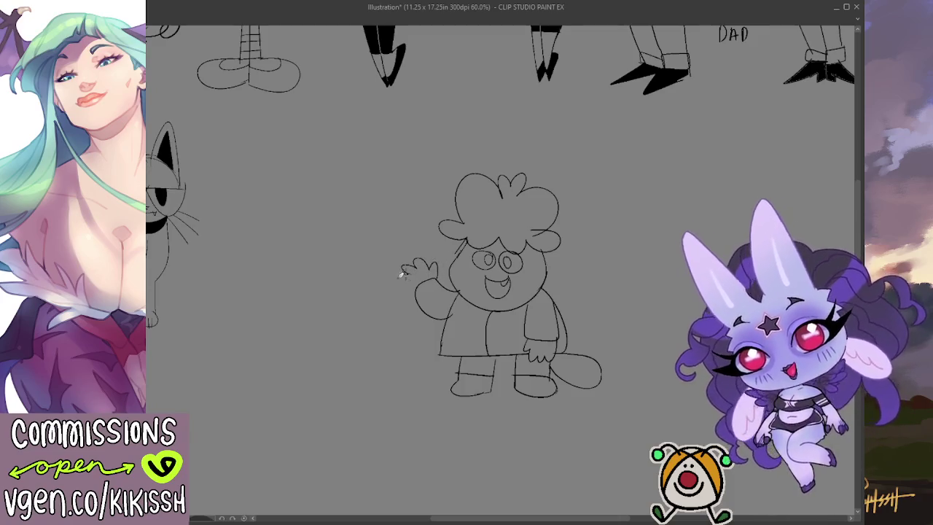
drag(566, 270, 535, 268)
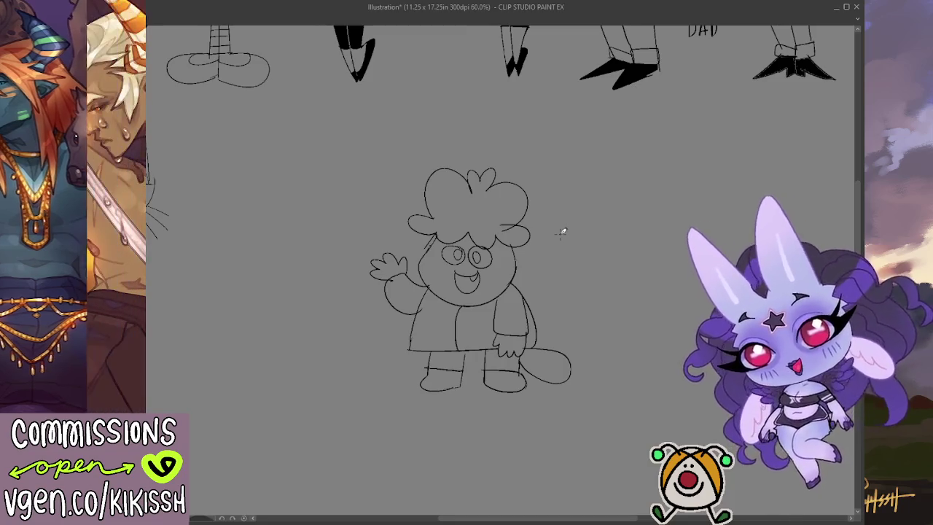
mouse_move(597, 318)
mouse_down()
mouse_move(550, 278)
mouse_move(525, 280)
mouse_move(549, 264)
mouse_up()
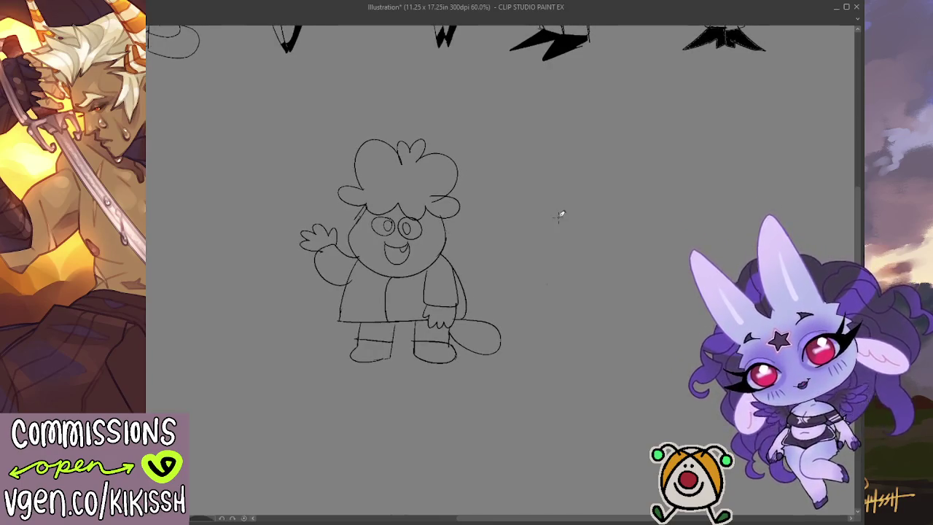
mouse_move(562, 233)
mouse_down()
mouse_move(544, 235)
mouse_move(586, 233)
mouse_up()
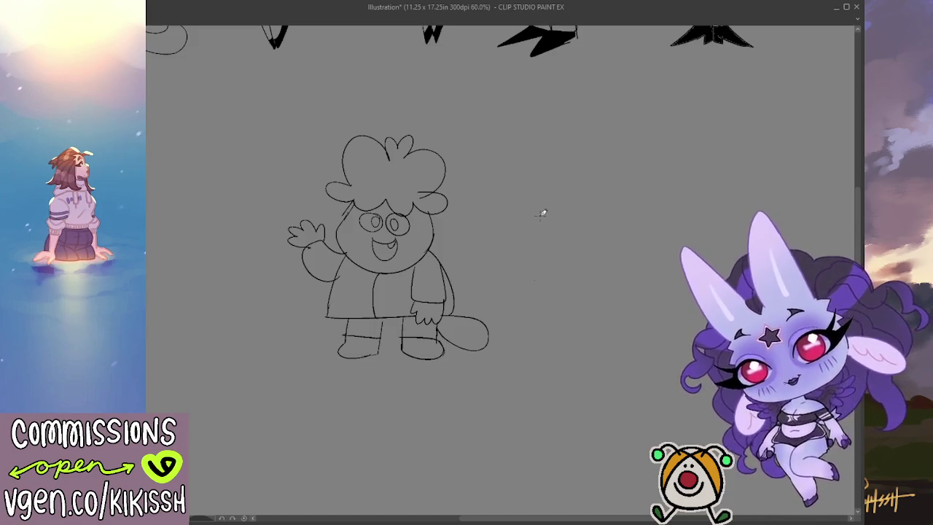
Rough in a round head for a second character right of the first, redoing several attempts.
drag(533, 202, 644, 218)
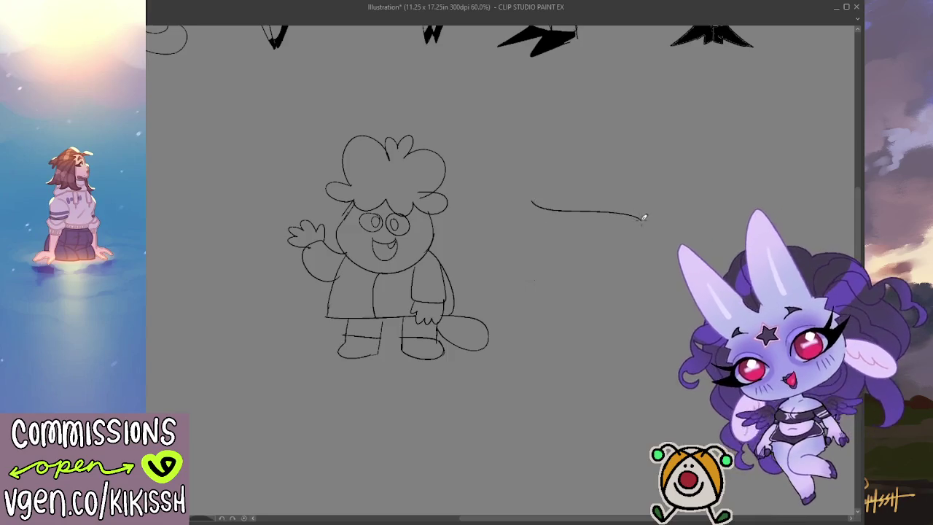
key(ctrl+z)
drag(555, 188, 543, 249)
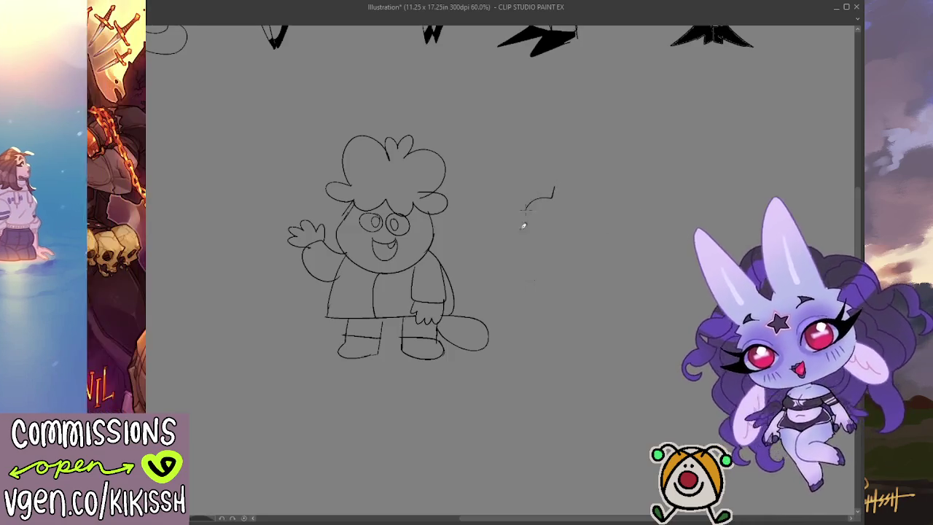
key(ctrl+z)
mouse_move(556, 183)
mouse_down()
mouse_move(559, 197)
mouse_move(523, 234)
mouse_move(597, 257)
mouse_up()
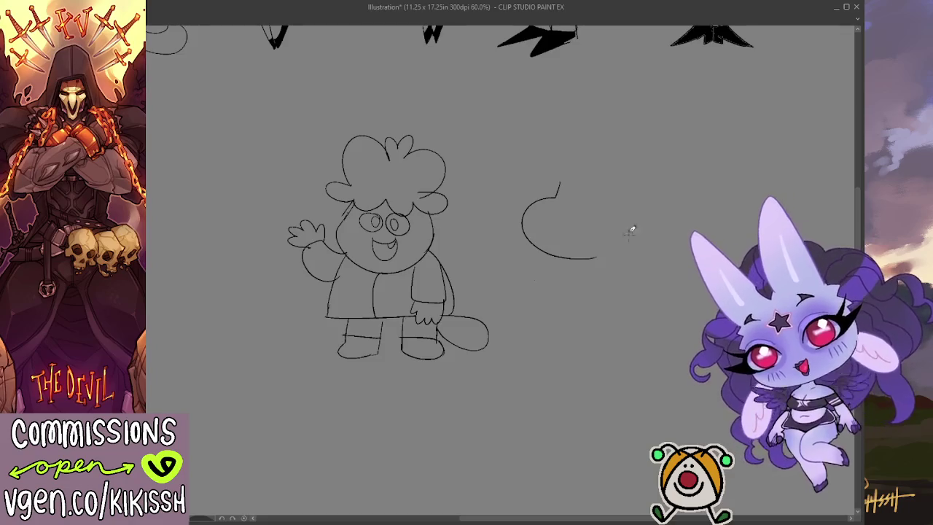
key(Delete)
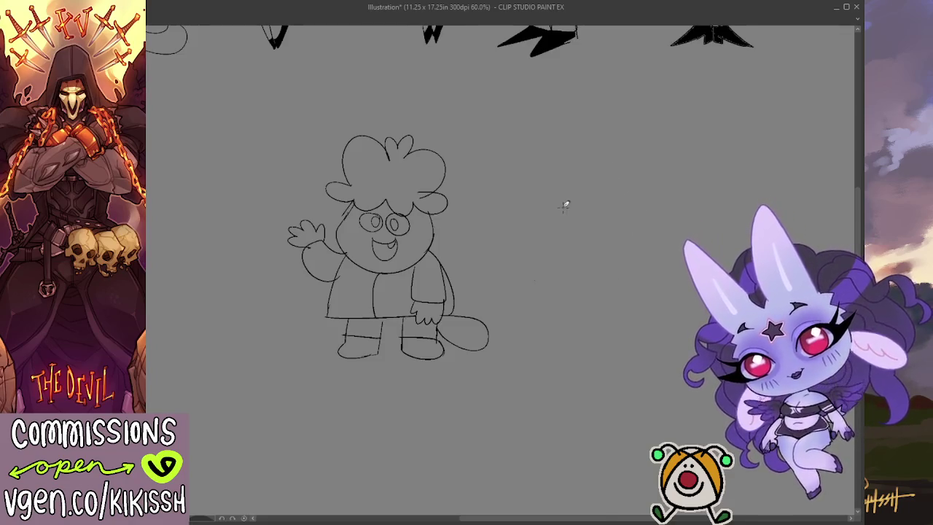
drag(521, 228, 621, 265)
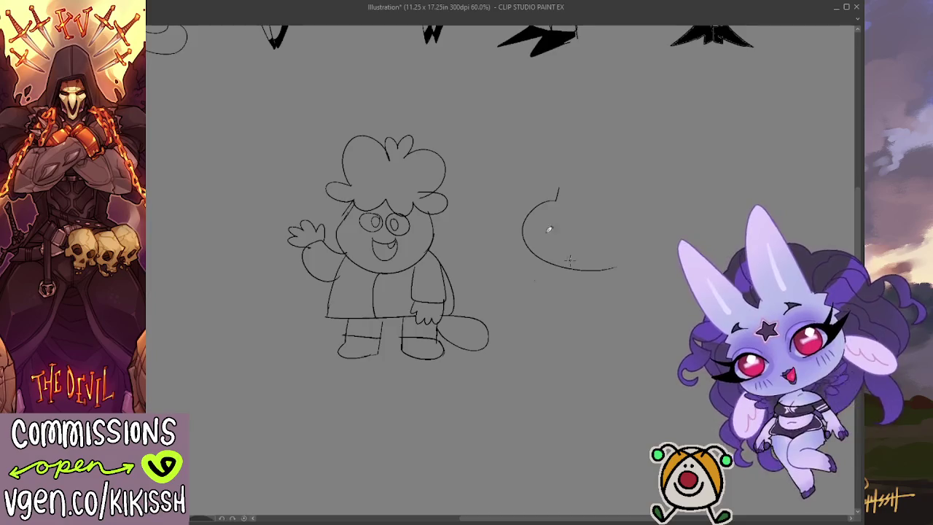
key(Delete)
mouse_move(561, 195)
mouse_down()
mouse_move(600, 266)
mouse_move(613, 265)
mouse_move(652, 216)
mouse_move(634, 193)
mouse_move(568, 207)
mouse_move(588, 200)
mouse_up()
key(ctrl+z)
key(ctrl+z)
key(ctrl+z)
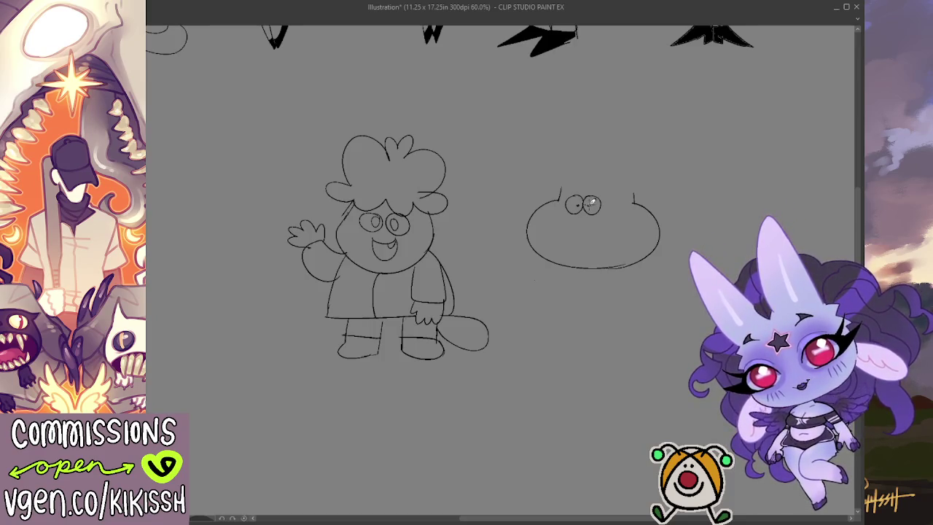
Draw the head's top line and the puffy curly hat, then erase stray marks near the right eye.
drag(562, 190, 633, 198)
key(ctrl+z)
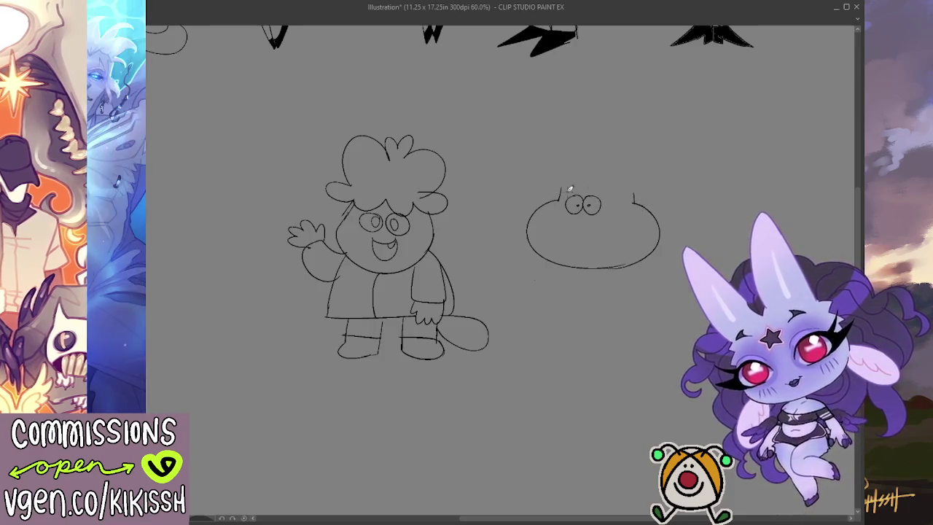
drag(559, 191, 612, 191)
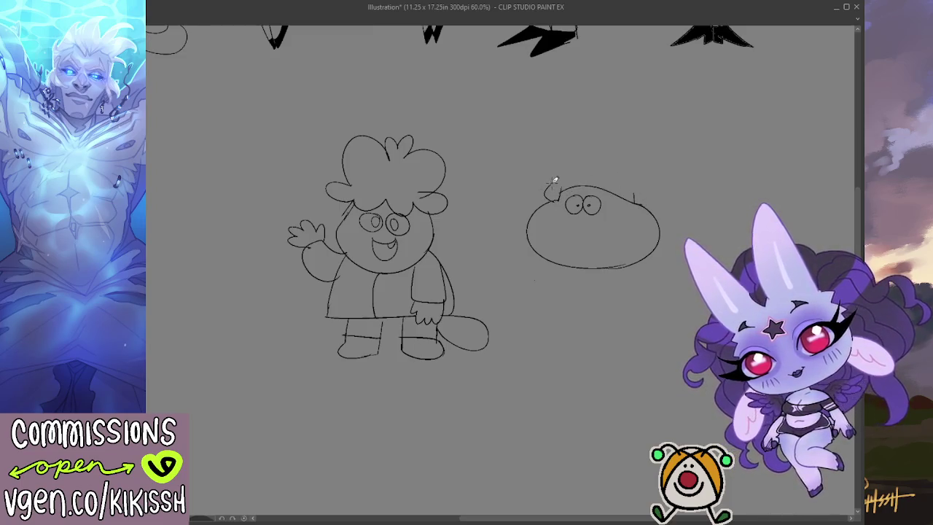
mouse_move(554, 179)
mouse_down()
mouse_move(547, 157)
mouse_move(560, 146)
mouse_up()
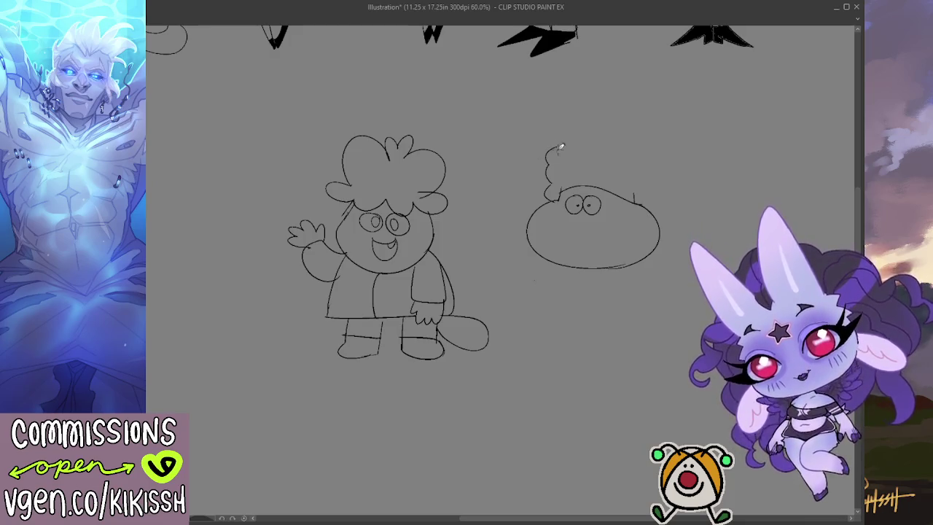
key(ctrl+z)
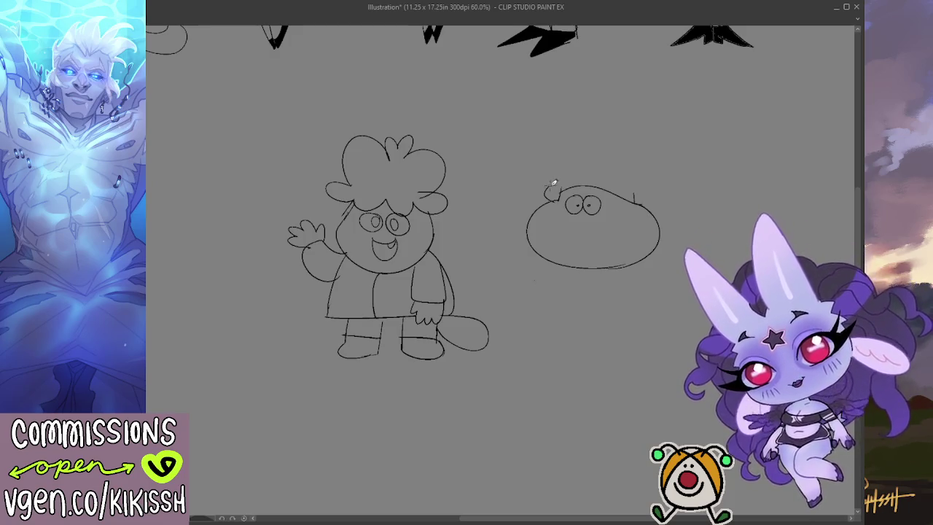
mouse_move(554, 183)
mouse_down()
mouse_move(562, 129)
mouse_move(601, 165)
mouse_move(641, 137)
mouse_move(660, 137)
mouse_move(651, 197)
mouse_up()
key(e)
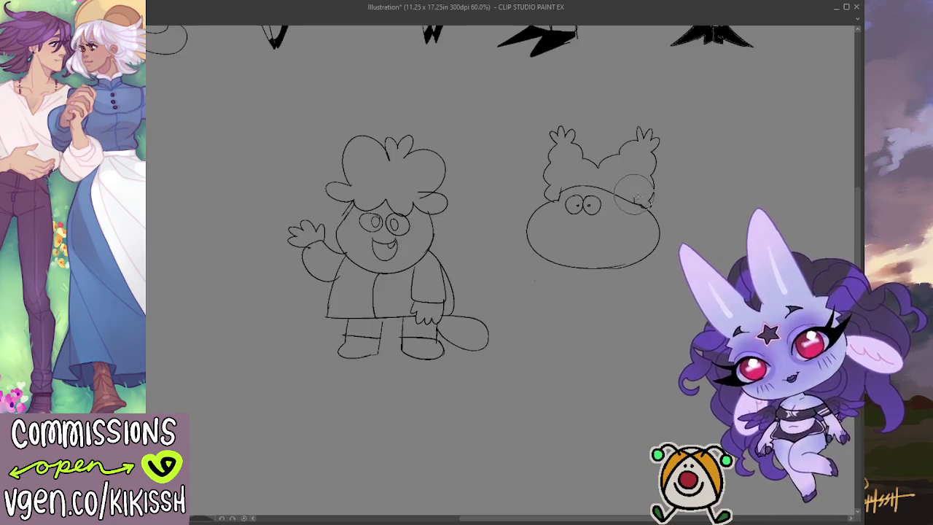
mouse_move(627, 211)
mouse_down()
mouse_move(586, 214)
mouse_move(608, 207)
mouse_move(605, 217)
mouse_up()
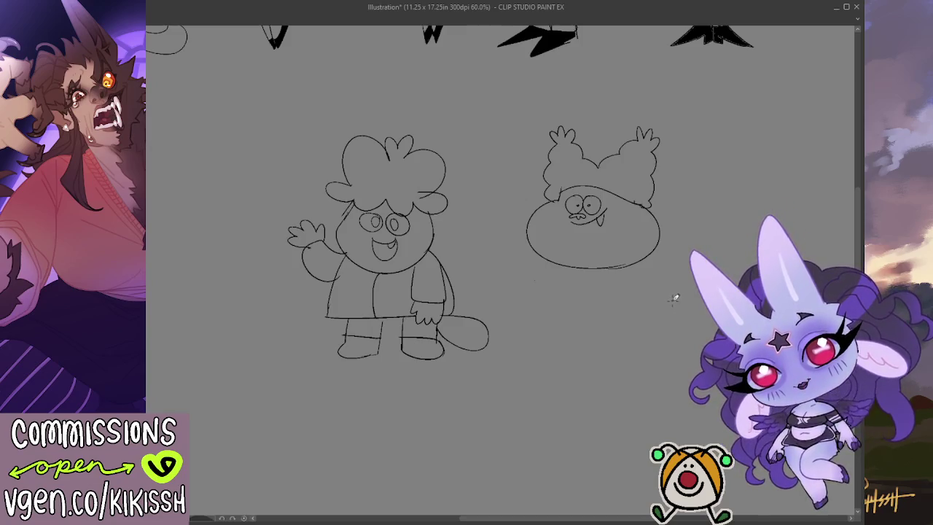
Outline the bib-like body below the head and the robe's left side.
drag(537, 251, 549, 275)
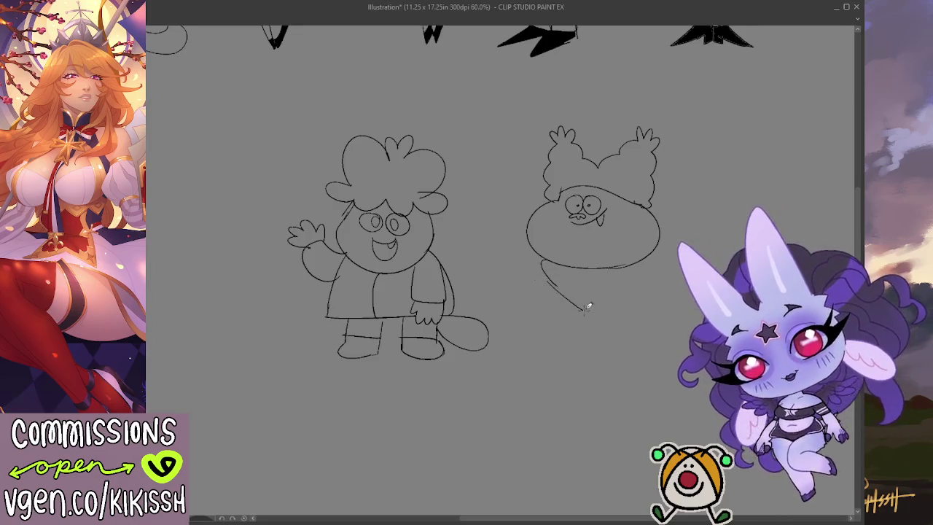
mouse_move(543, 264)
mouse_down()
mouse_move(587, 309)
mouse_move(649, 276)
mouse_up()
key(ctrl+z)
drag(586, 309, 644, 275)
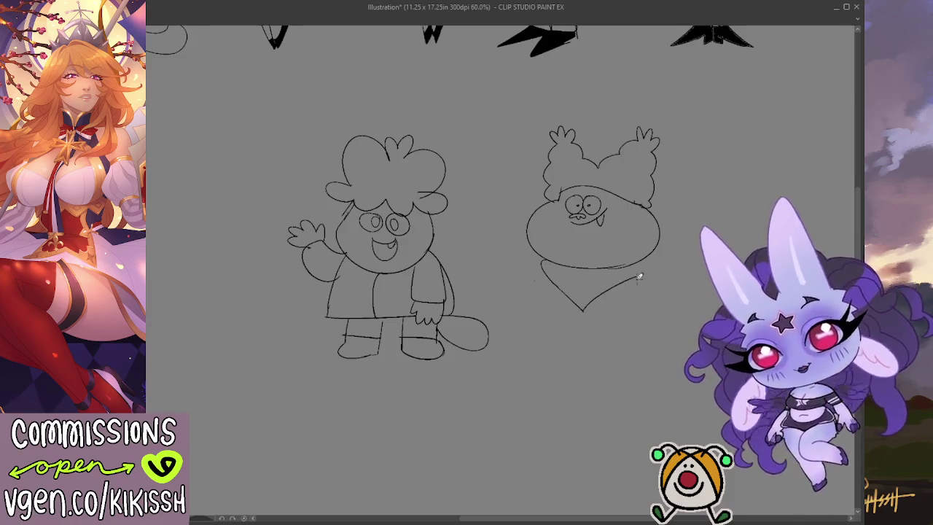
drag(547, 279, 546, 327)
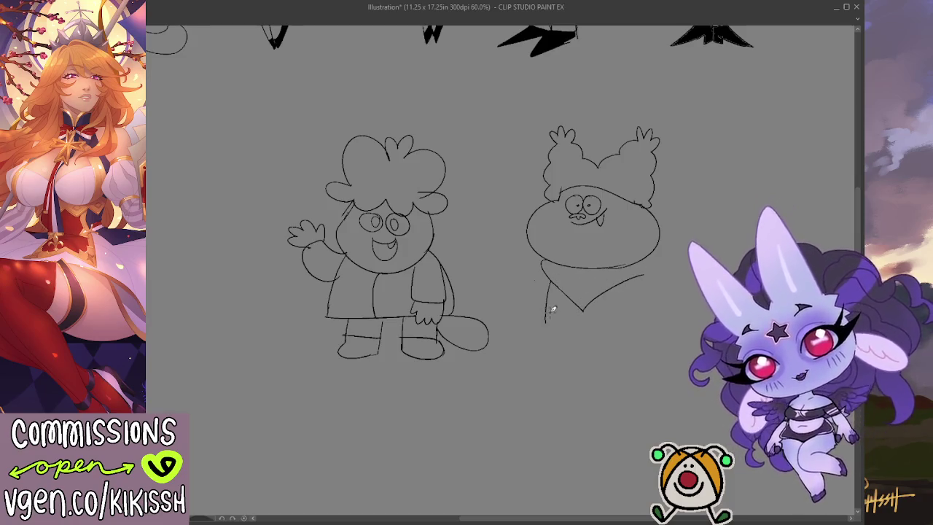
key(ctrl+z)
mouse_move(543, 280)
mouse_down()
mouse_move(541, 327)
mouse_move(665, 324)
mouse_up()
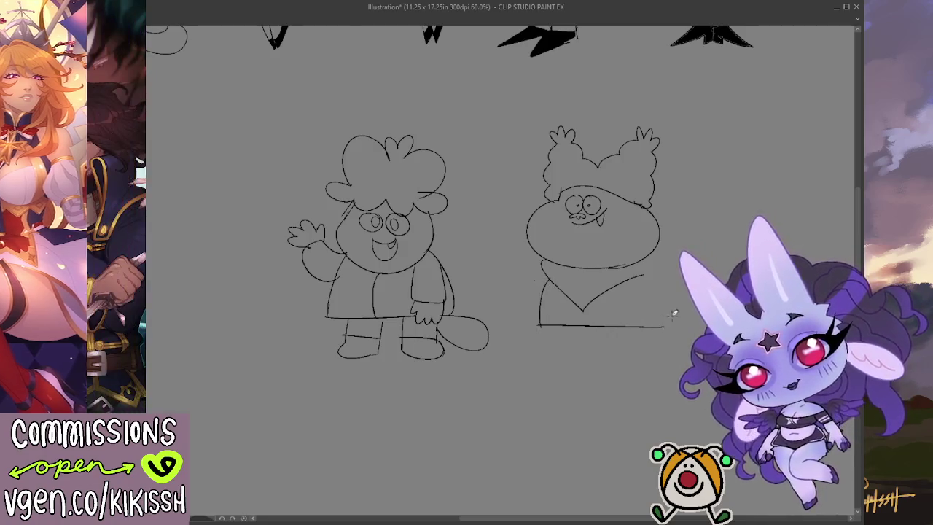
Draw the robe's long hem line and a short stroke under the bib.
key(ctrl+z)
drag(540, 328, 663, 334)
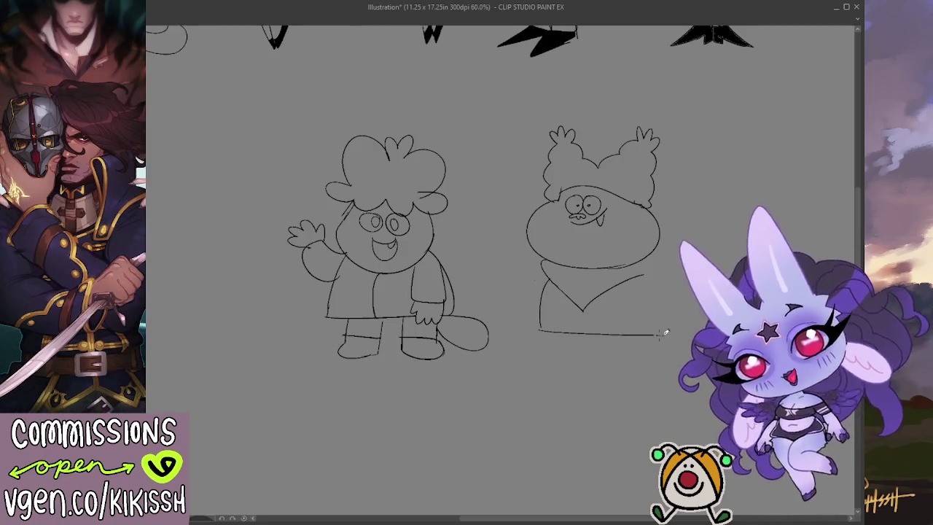
drag(536, 325, 587, 322)
key(ctrl+z)
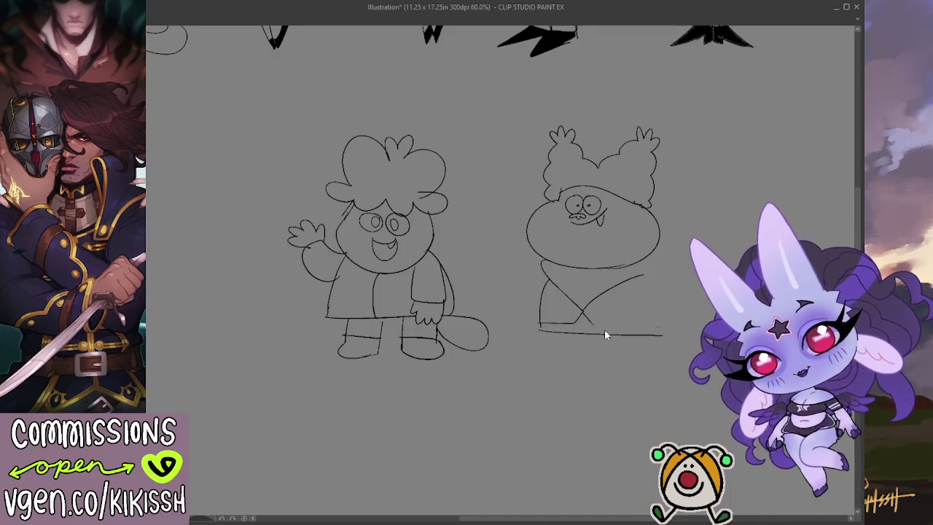
key(ctrl+z)
drag(538, 325, 598, 323)
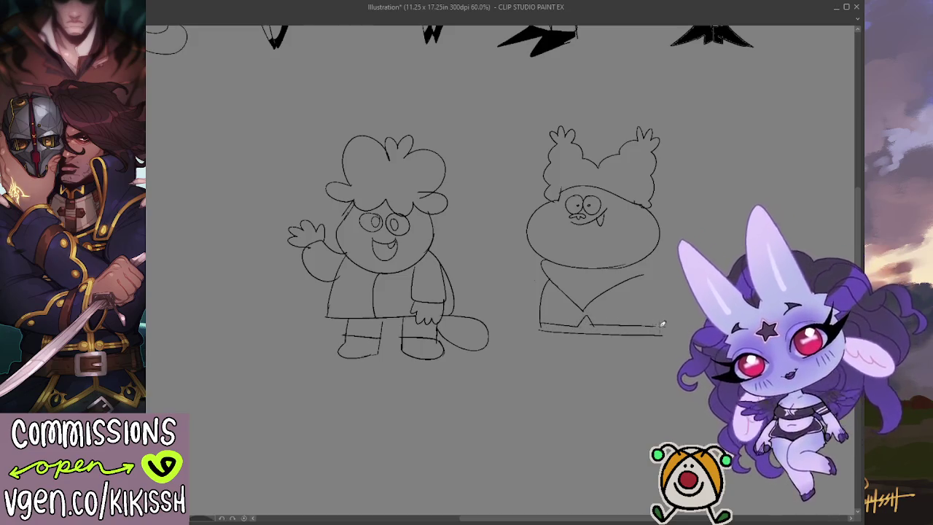
Add oval feet, the right arm, the robe's right side, a waving left arm and a curled tail.
drag(580, 331, 609, 333)
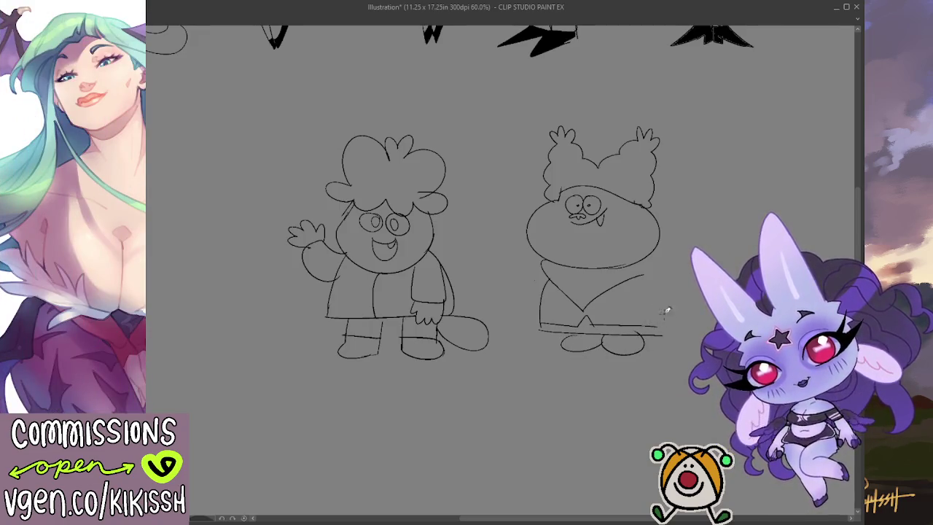
drag(625, 294, 655, 297)
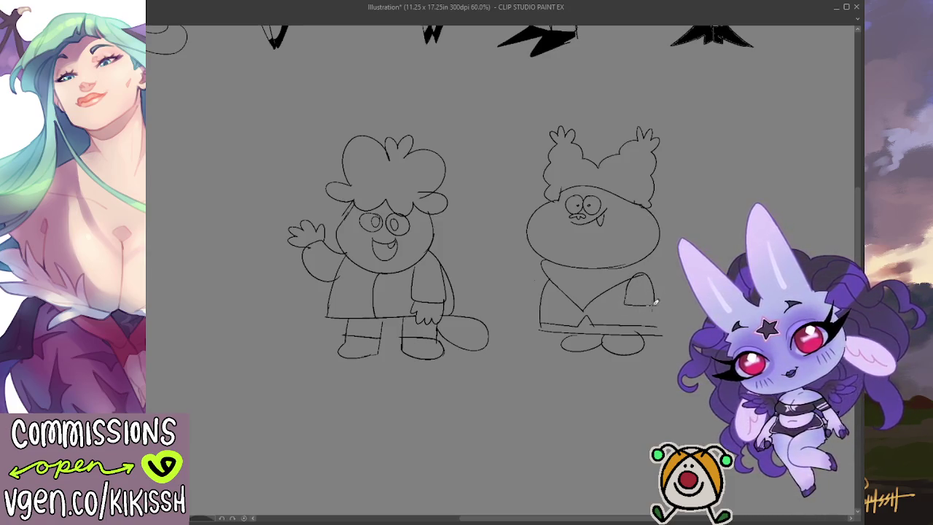
drag(630, 303, 633, 311)
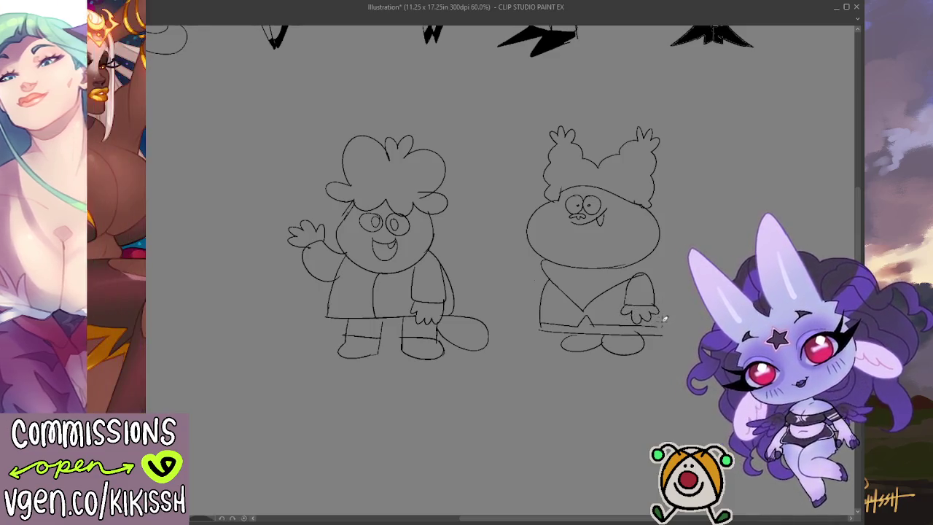
drag(667, 333, 656, 266)
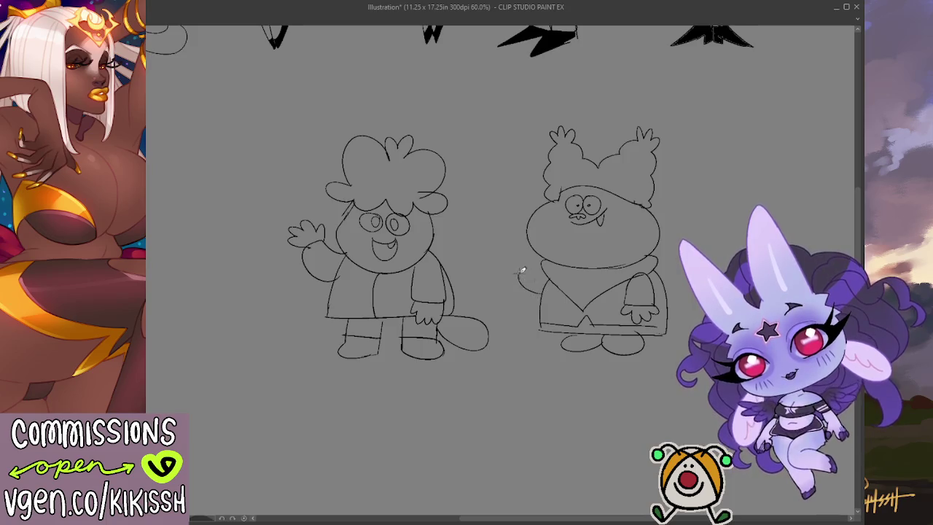
mouse_move(540, 295)
mouse_down()
mouse_move(511, 276)
mouse_move(530, 256)
mouse_up()
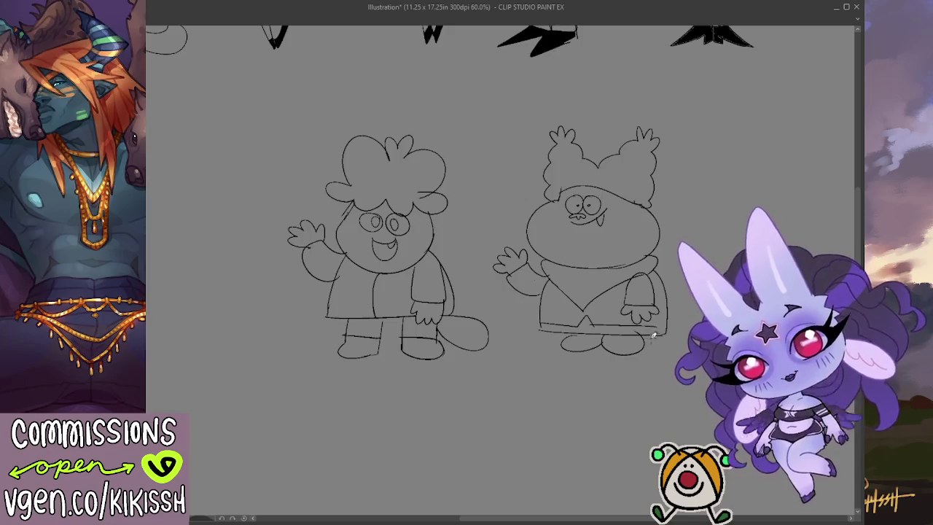
mouse_move(652, 334)
mouse_down()
mouse_move(676, 354)
mouse_move(666, 331)
mouse_move(654, 332)
mouse_up()
key(ctrl+z)
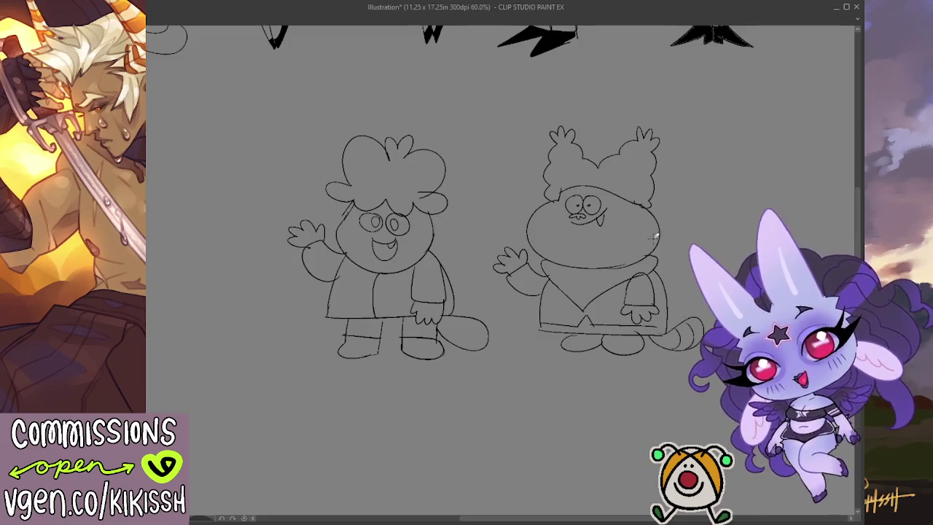
drag(650, 243, 631, 243)
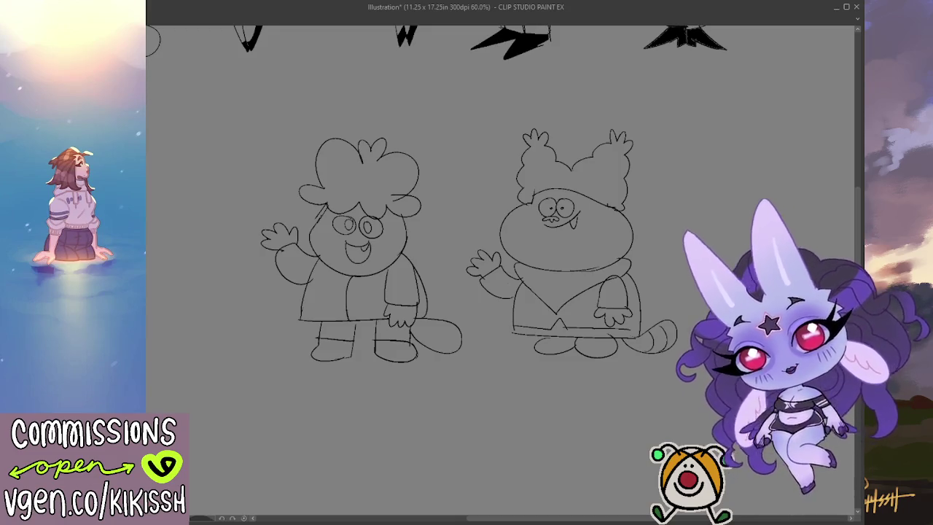
Erase stray lines near the hand and tail, recentre the view and write CHOWDER with a curly arrow.
drag(619, 325, 610, 337)
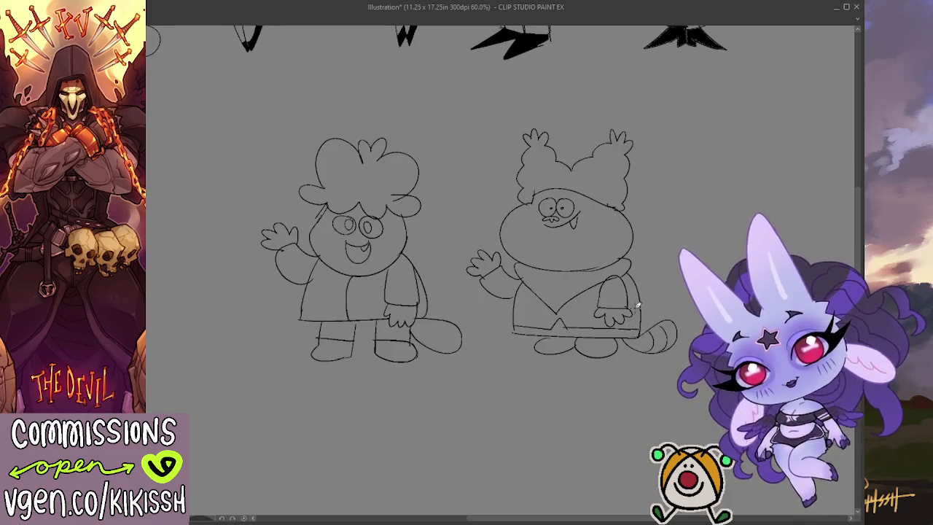
drag(661, 273, 659, 271)
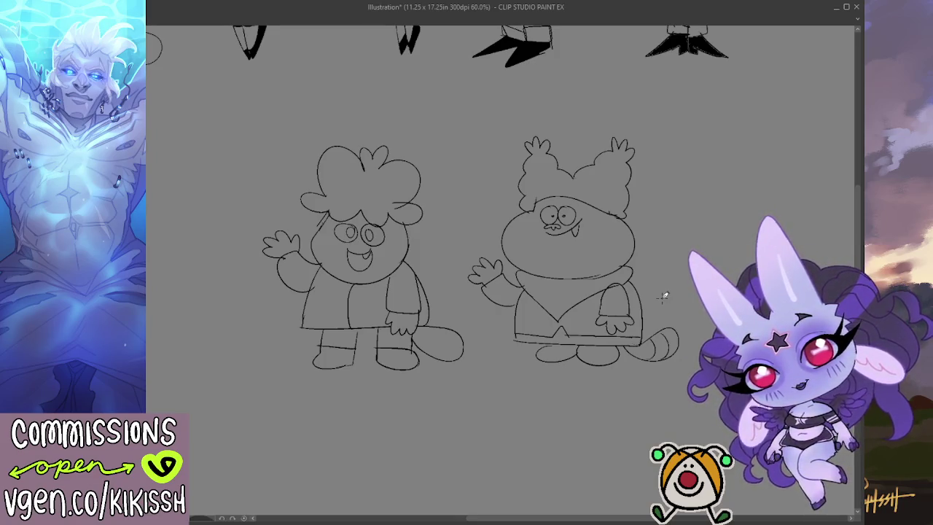
drag(647, 395, 600, 386)
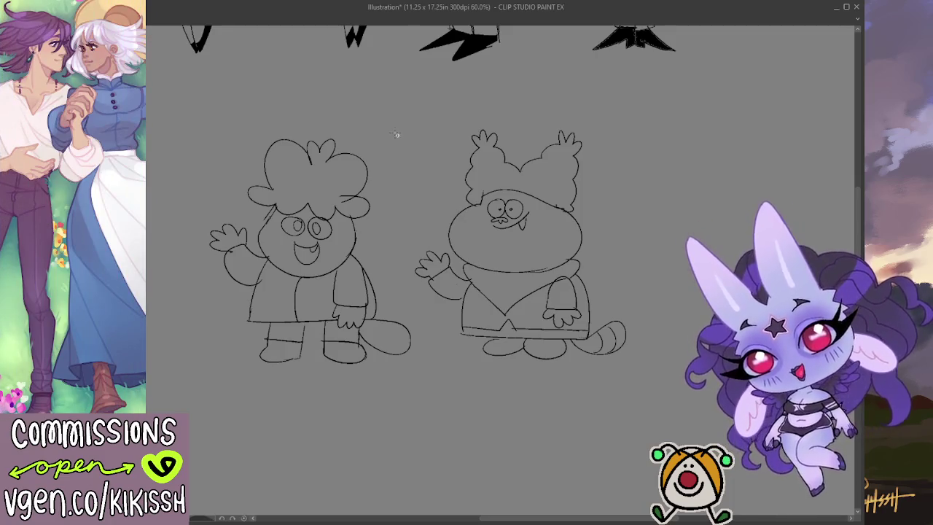
mouse_move(391, 129)
mouse_down()
mouse_move(387, 145)
mouse_move(416, 141)
mouse_move(431, 126)
mouse_move(434, 144)
mouse_move(454, 138)
mouse_move(445, 180)
mouse_move(451, 172)
mouse_up()
Write CHUMBERT above the left character with a looping arrow to it, then start filling its pupils.
scroll(541, 102, down, 1)
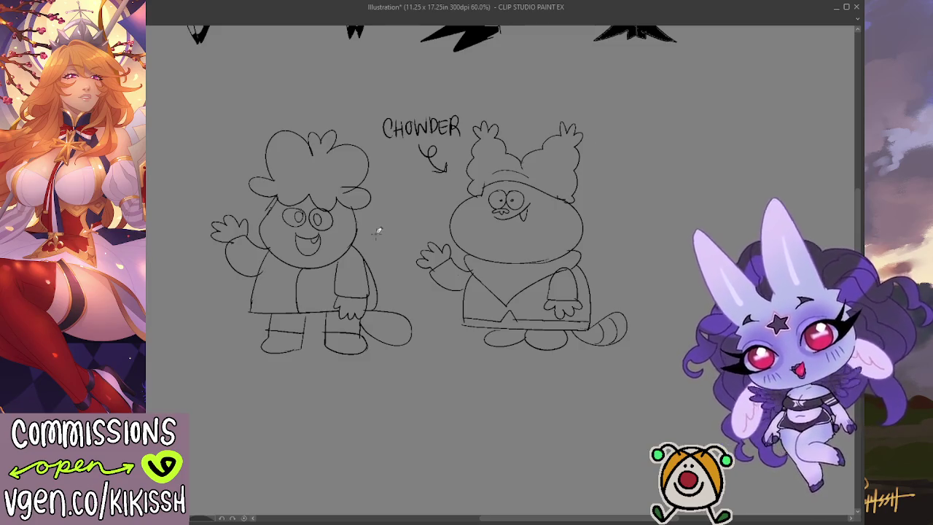
scroll(398, 252, up, 1)
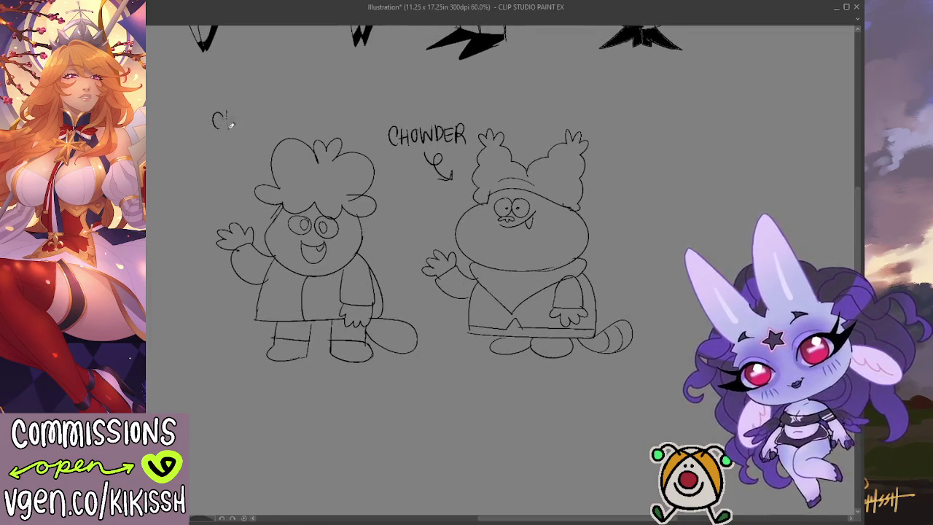
mouse_move(226, 114)
mouse_down()
mouse_move(227, 130)
mouse_move(236, 130)
mouse_move(253, 115)
mouse_move(257, 129)
mouse_move(278, 128)
mouse_move(295, 114)
mouse_move(328, 111)
mouse_move(321, 128)
mouse_up()
drag(235, 146, 249, 177)
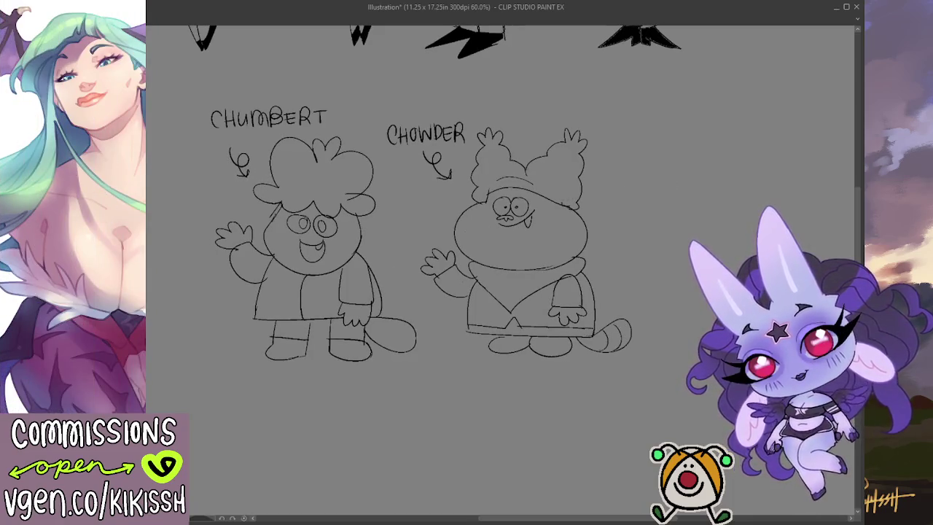
drag(300, 220, 325, 230)
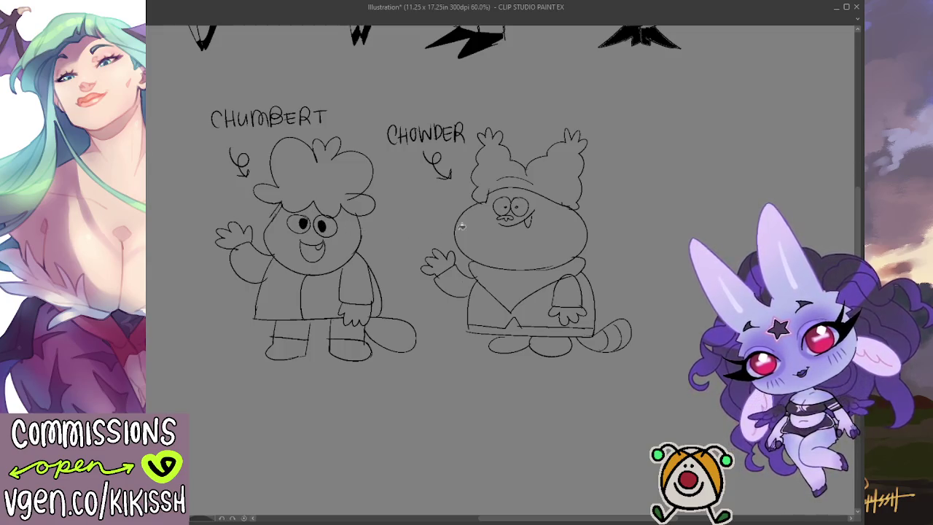
Zoom to about 66.7% and pan the canvas to frame Chumbert and Chowder side by side.
drag(636, 197, 612, 198)
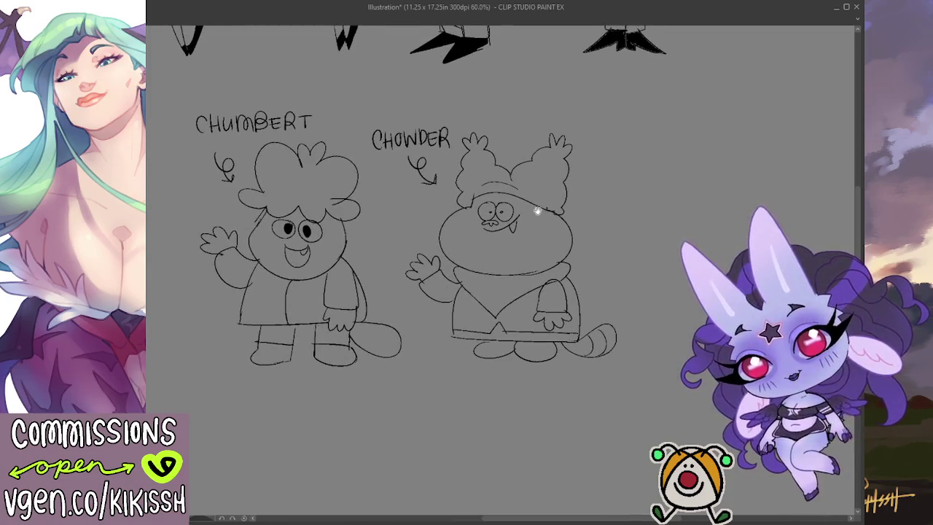
scroll(583, 277, up, 1)
scroll(590, 273, up, 1)
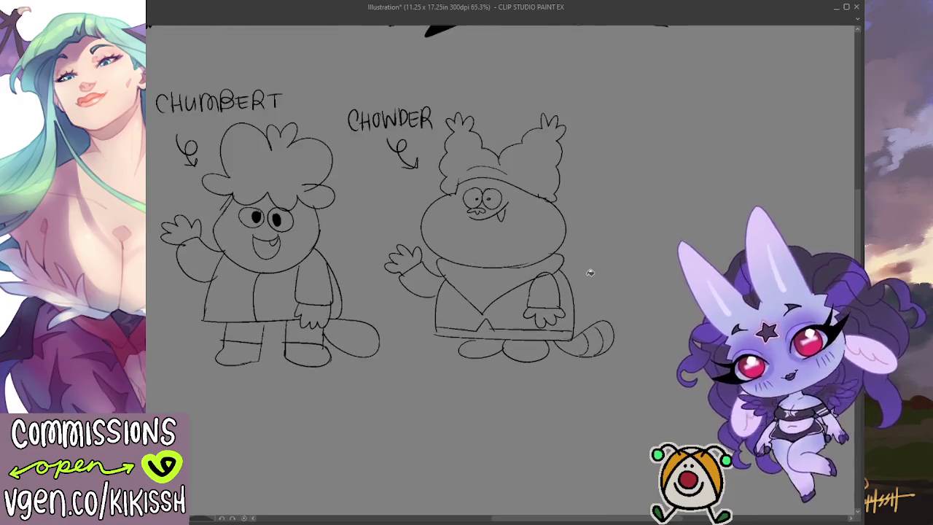
scroll(591, 270, up, 1)
scroll(592, 255, up, 1)
drag(594, 241, 605, 251)
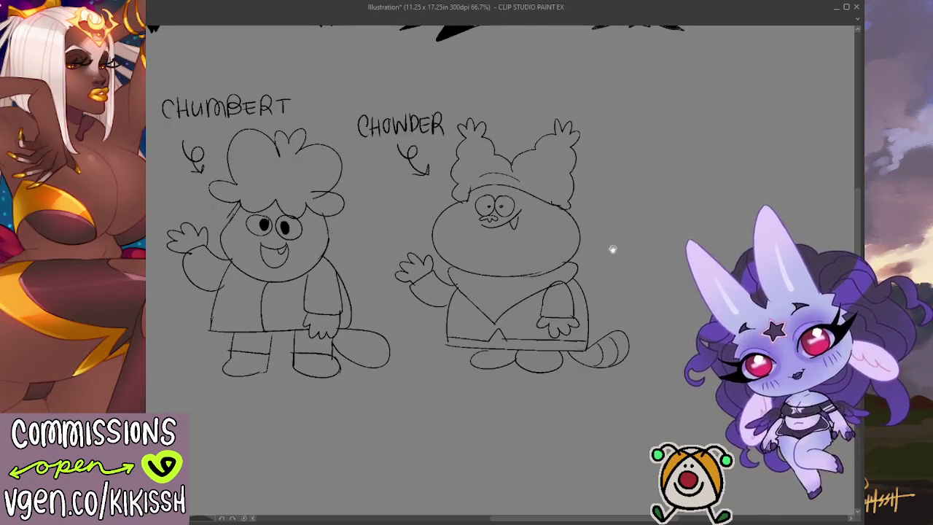
drag(613, 250, 616, 250)
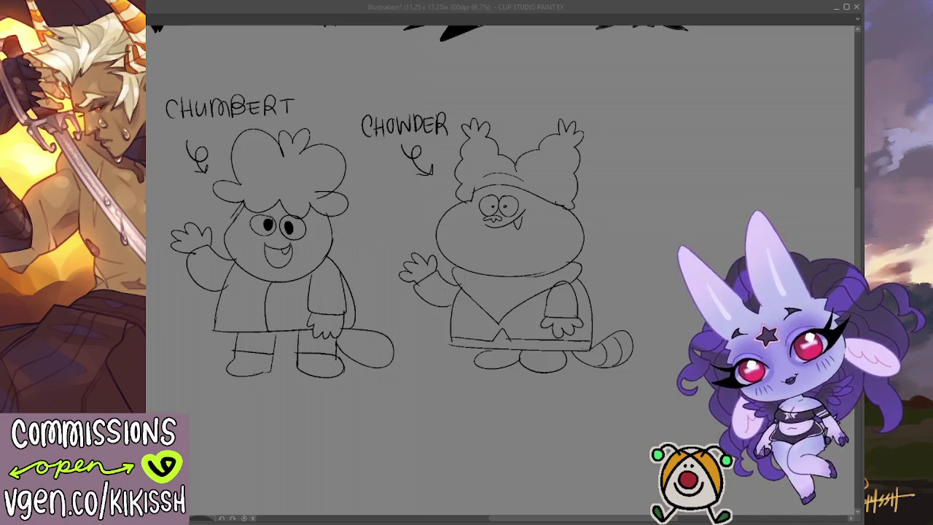
key(alt+Tab)
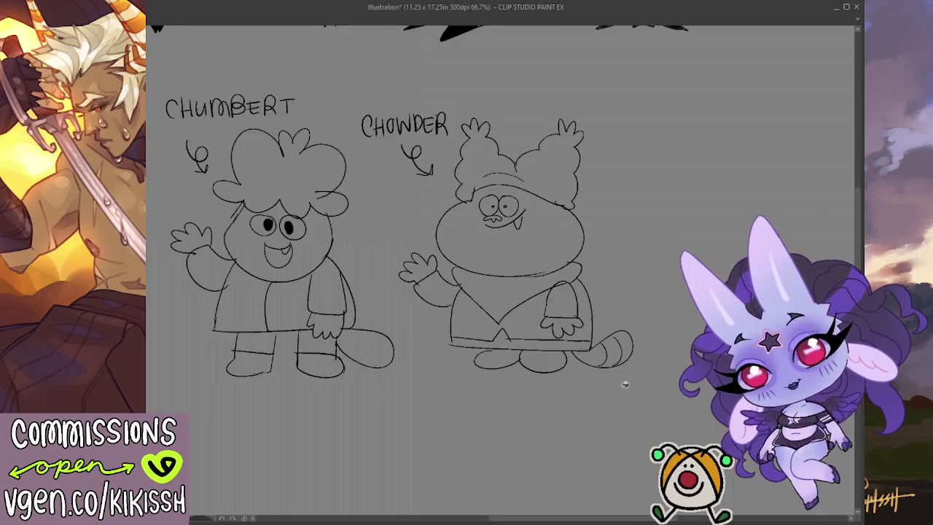
drag(623, 409, 601, 403)
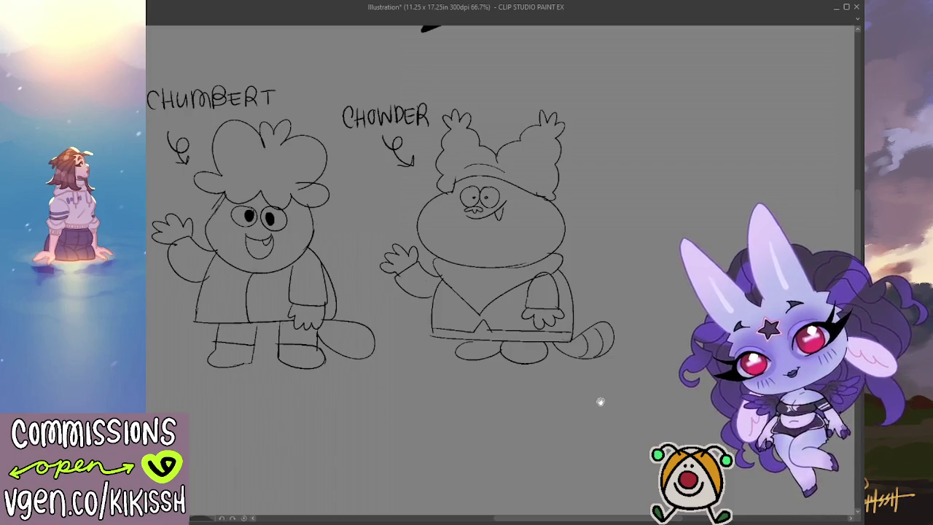
drag(600, 401, 489, 389)
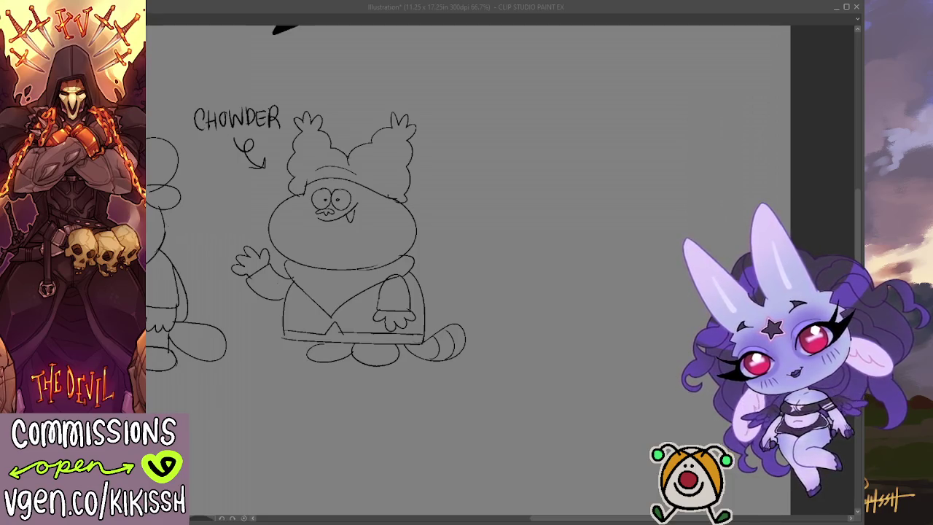
Draw a round big-eyed head right of Chowder with a banded stalk above it.
key(alt+Tab)
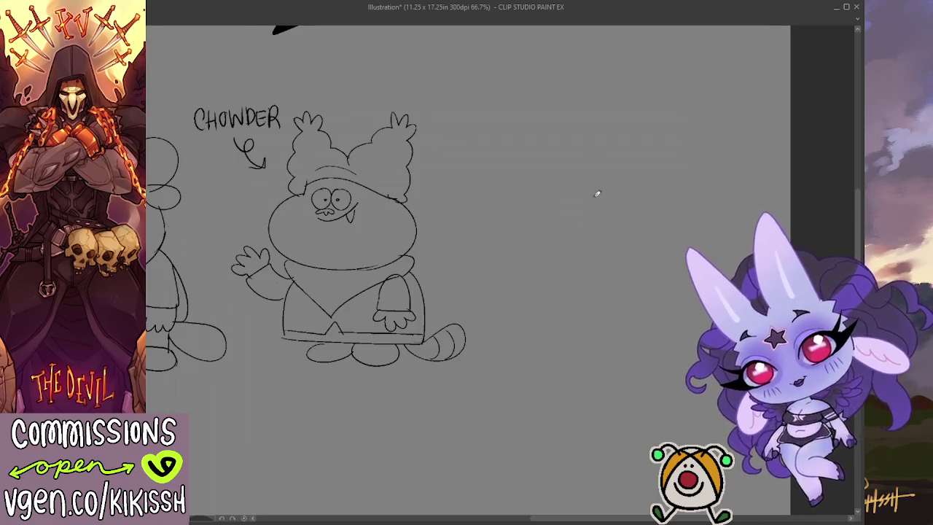
mouse_move(615, 191)
mouse_down()
mouse_move(546, 223)
mouse_move(610, 194)
mouse_move(601, 246)
mouse_move(608, 170)
mouse_move(631, 179)
mouse_move(588, 213)
mouse_move(594, 182)
mouse_move(606, 179)
mouse_up()
key(ctrl+z)
key(ctrl+z)
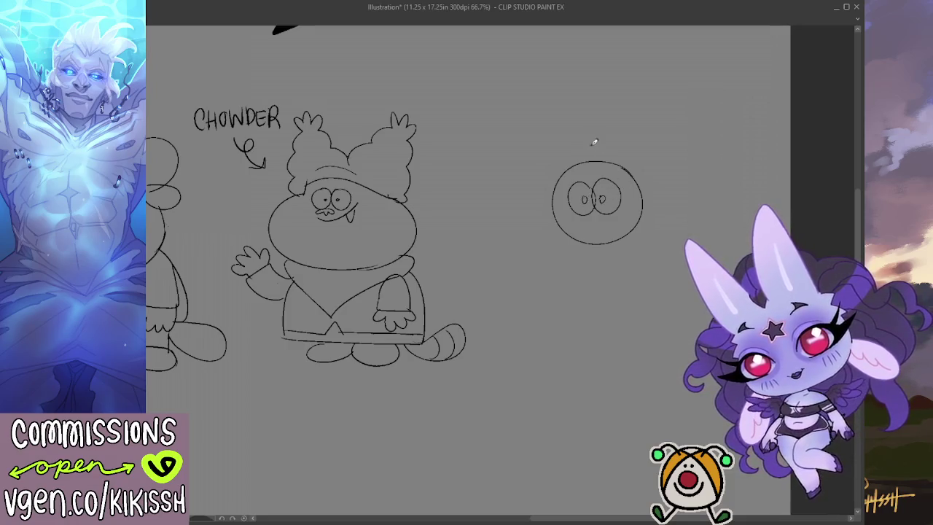
scroll(584, 151, up, 1)
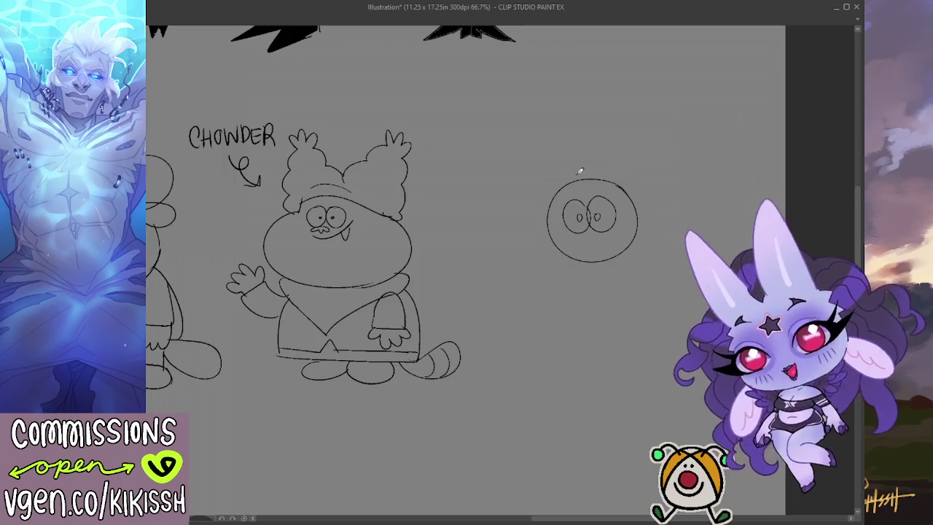
drag(581, 177, 577, 142)
key(ctrl+z)
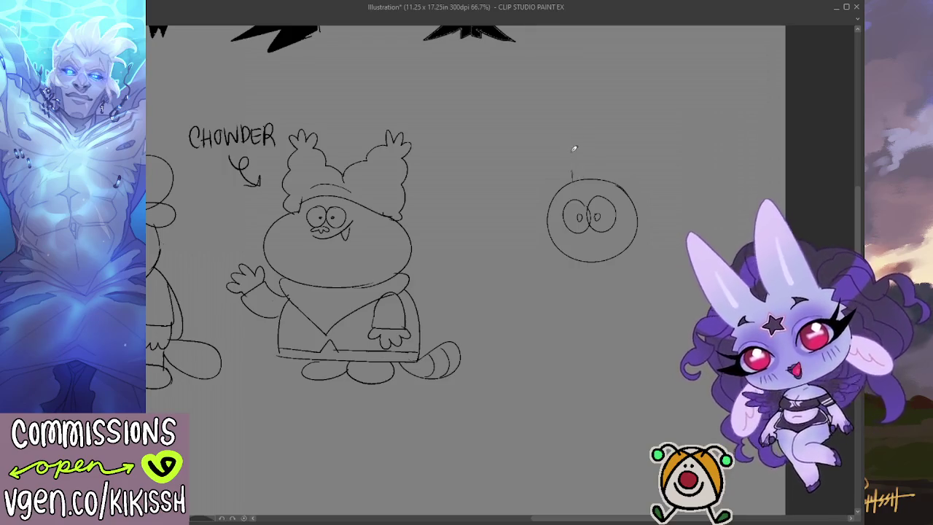
drag(571, 178, 605, 145)
mouse_move(603, 178)
mouse_down()
mouse_move(590, 147)
mouse_move(518, 142)
mouse_move(585, 146)
mouse_up()
Add the two looped ears atop the stalk, redrawing the right one, and widen the view.
key(ctrl+z)
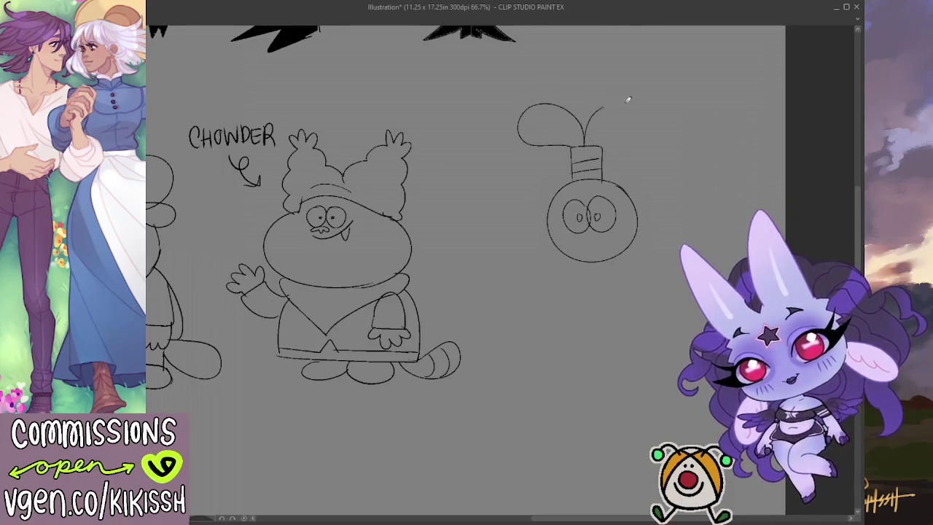
mouse_move(627, 99)
mouse_down()
mouse_move(600, 147)
mouse_move(610, 141)
mouse_up()
key(ctrl+z)
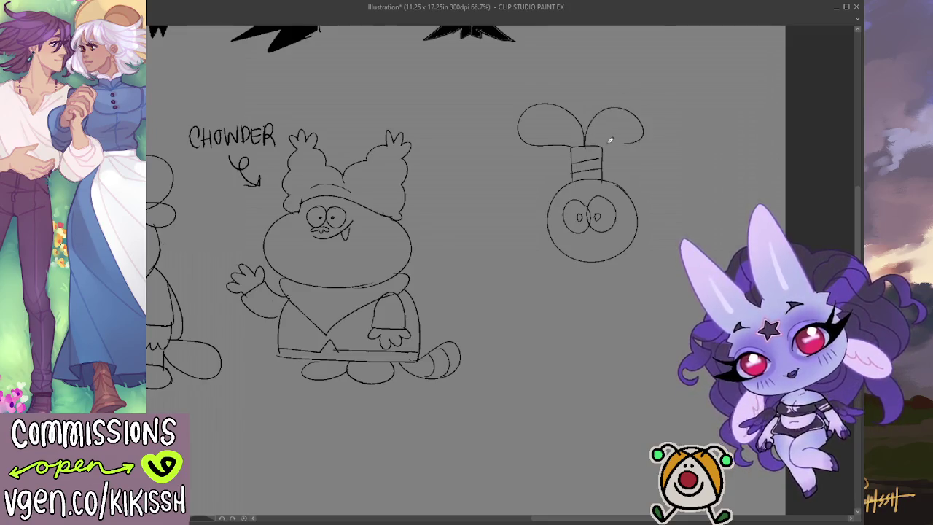
key(ctrl+z)
drag(613, 98, 617, 140)
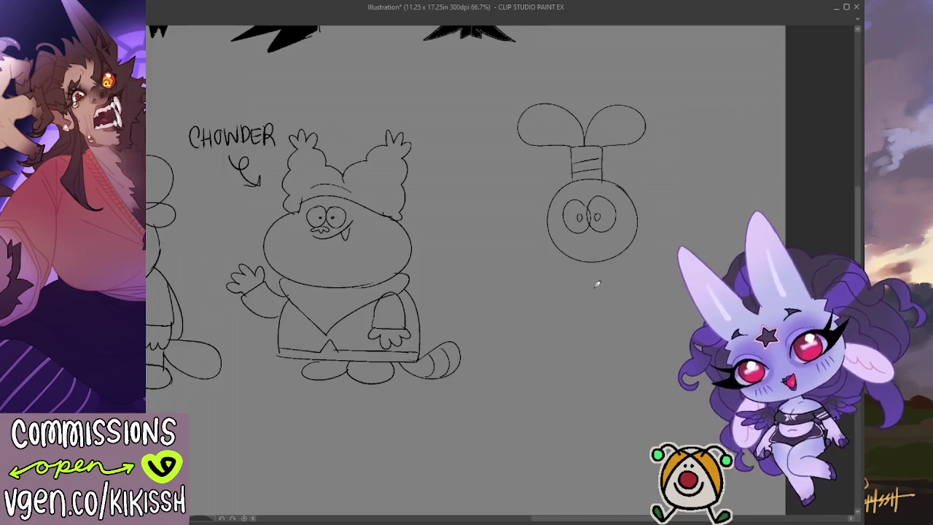
drag(567, 319, 749, 358)
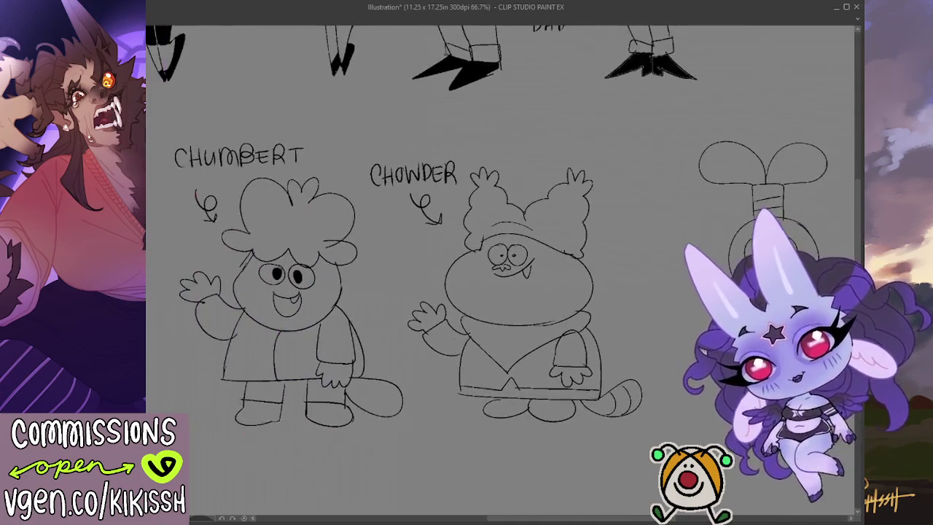
Zoom out, lasso Chumbert, Chowder and the new head, and move the group left and up.
scroll(693, 279, down, 1)
scroll(693, 280, down, 1)
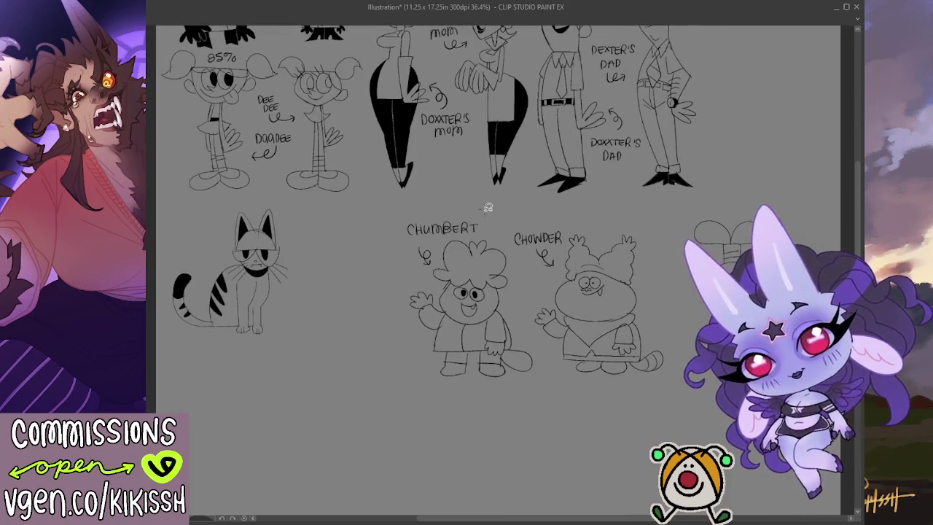
drag(488, 208, 487, 211)
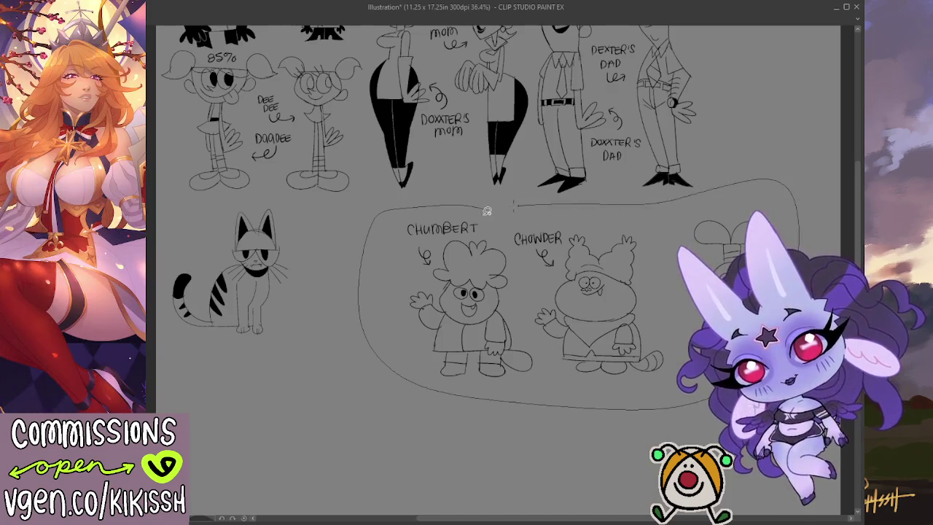
mouse_move(566, 323)
mouse_down()
mouse_move(457, 317)
mouse_move(456, 308)
mouse_up()
Deselect the moved group, zoom to the new head, and retry its mouth stroke several times.
key(ctrl+d)
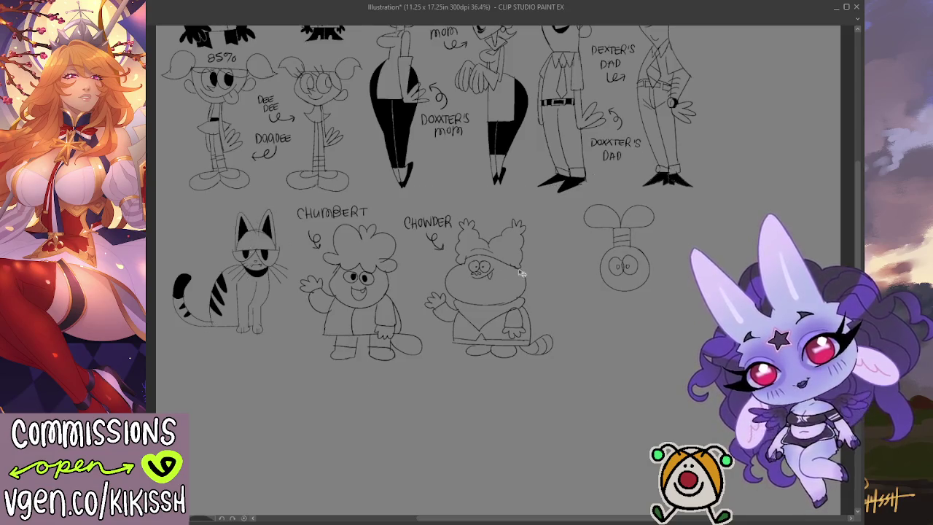
scroll(522, 273, up, 2)
drag(584, 259, 527, 231)
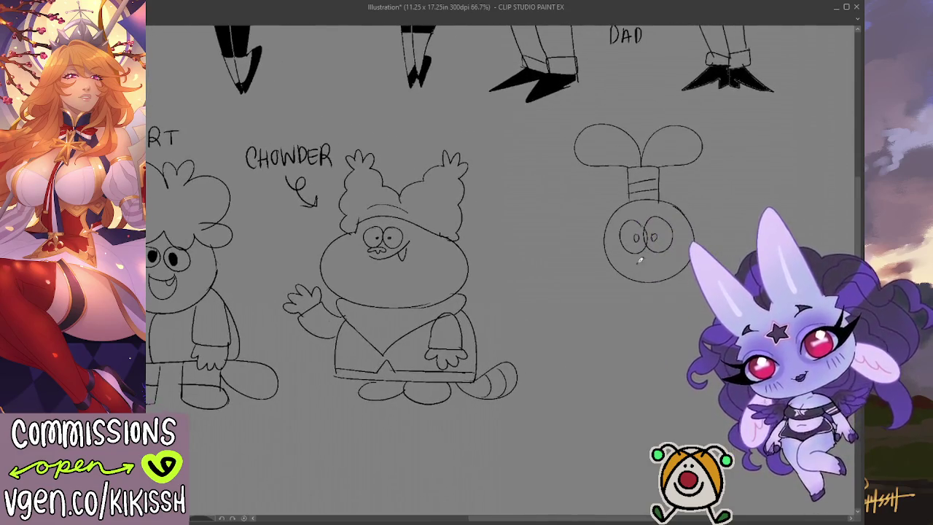
key(ctrl+z)
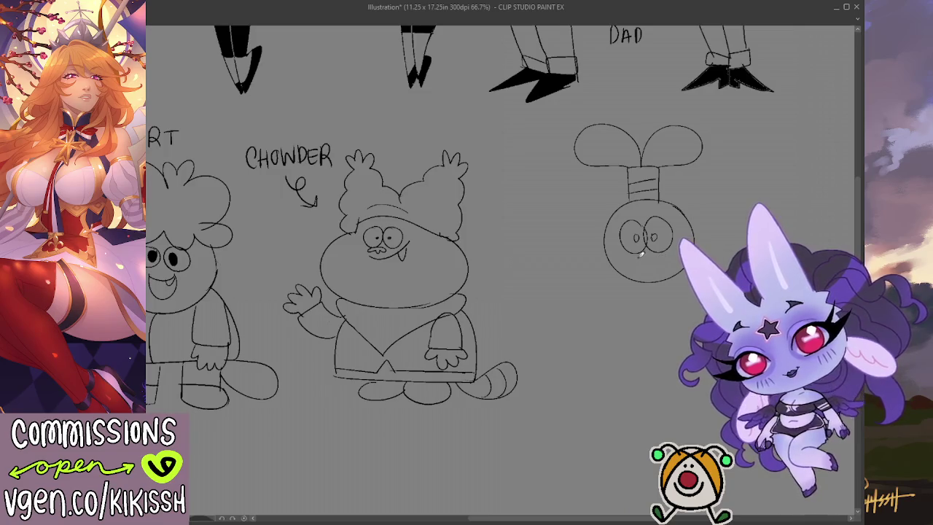
mouse_move(639, 257)
mouse_down()
mouse_move(675, 256)
mouse_move(665, 257)
mouse_up()
key(ctrl+z)
key(ctrl+z)
key(ctrl+z)
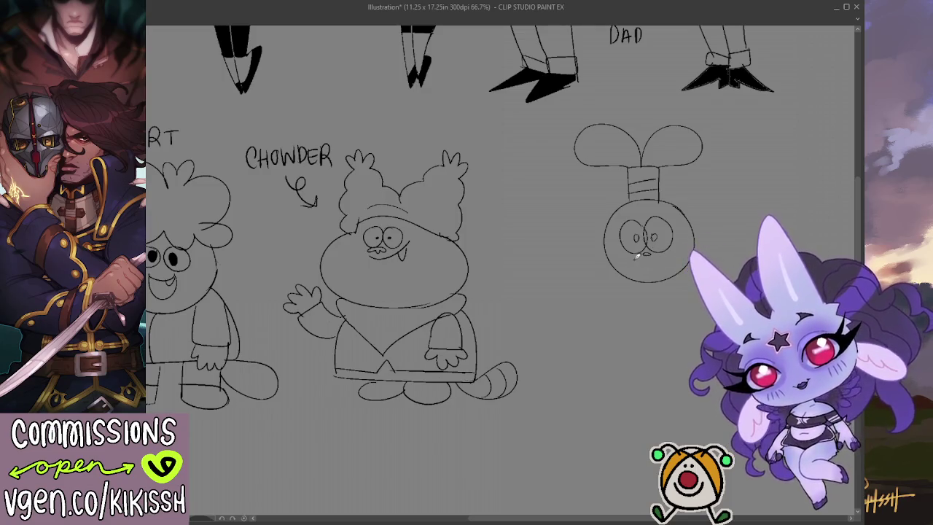
mouse_move(630, 257)
mouse_down()
mouse_move(665, 253)
mouse_move(652, 260)
mouse_move(656, 279)
mouse_up()
key(ctrl+z)
key(ctrl+z)
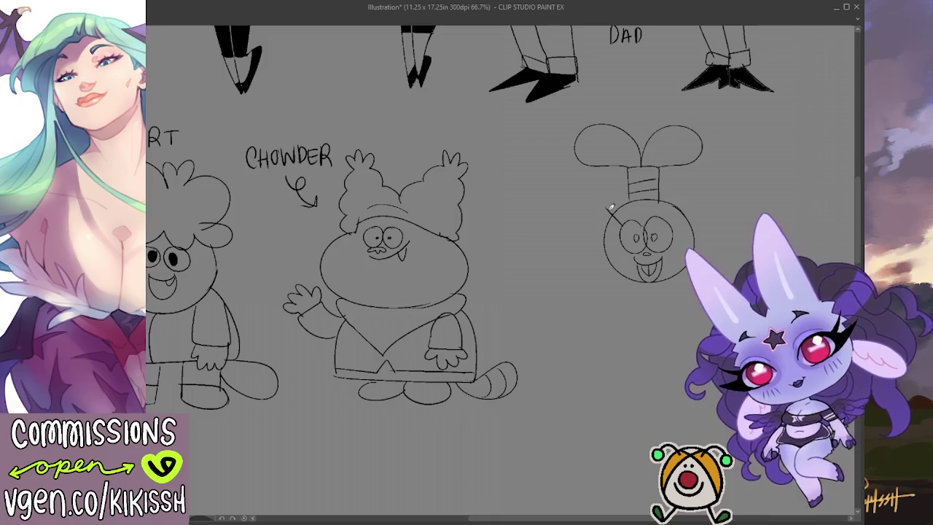
Draw three eyelash strokes on the head's left side and two on its right.
drag(611, 229, 596, 216)
drag(608, 234, 591, 225)
drag(608, 239, 592, 236)
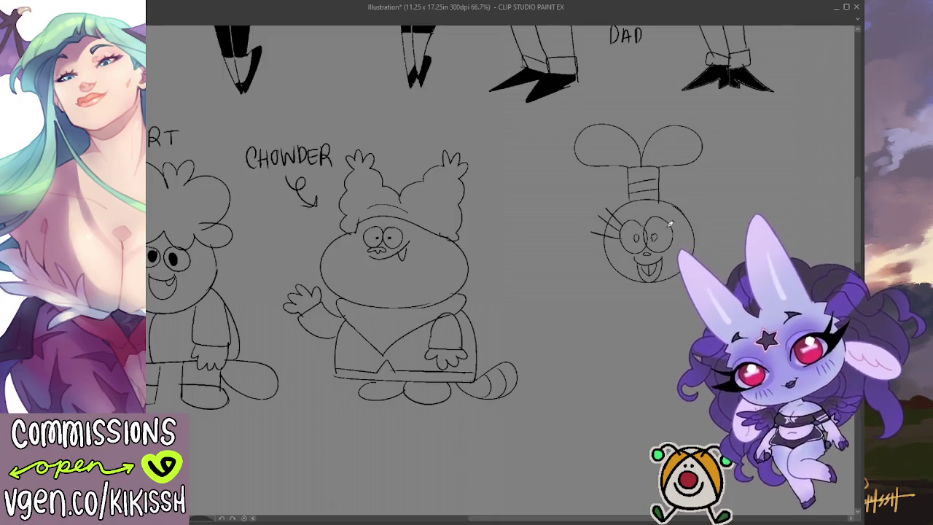
mouse_move(675, 222)
mouse_down()
mouse_move(692, 216)
mouse_move(695, 228)
mouse_up()
drag(674, 235, 693, 240)
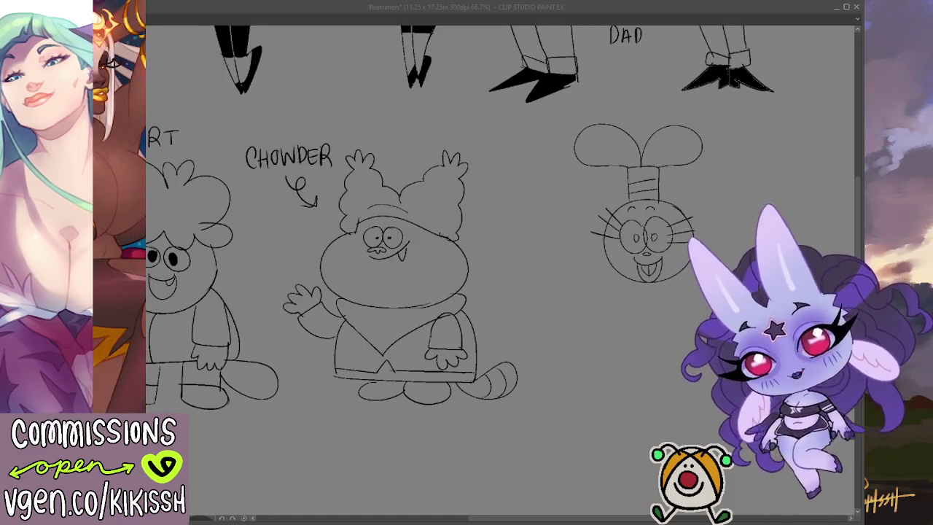
Scroll the canvas to bring the round-faced head back into view.
scroll(568, 294, up, 2)
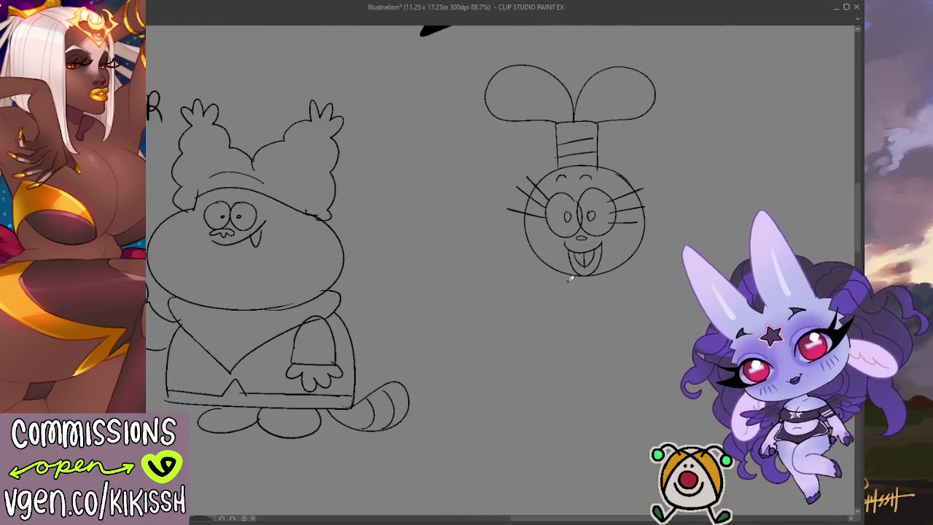
Draw a trapezoid dress under the head, then the feet, left arm and hand, and right hand.
drag(567, 279, 555, 353)
key(ctrl+z)
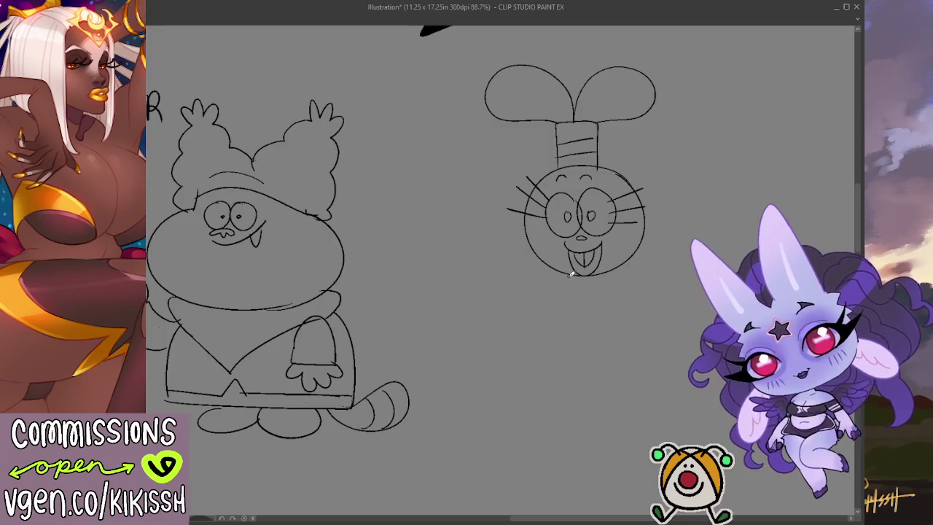
mouse_move(563, 277)
mouse_down()
mouse_move(548, 366)
mouse_move(627, 364)
mouse_move(611, 293)
mouse_up()
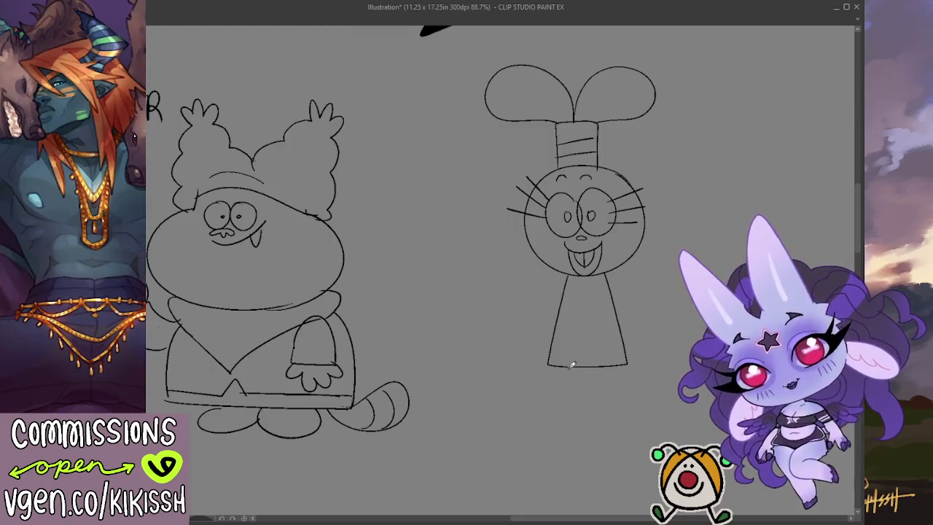
mouse_move(562, 369)
mouse_down()
mouse_move(561, 398)
mouse_move(613, 401)
mouse_move(624, 366)
mouse_up()
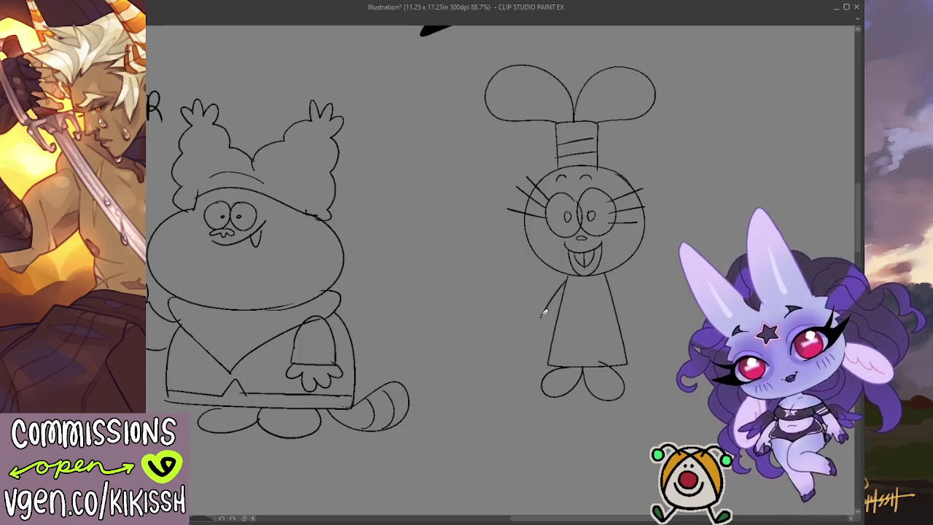
mouse_move(544, 312)
mouse_down()
mouse_move(527, 334)
mouse_move(550, 348)
mouse_move(555, 329)
mouse_up()
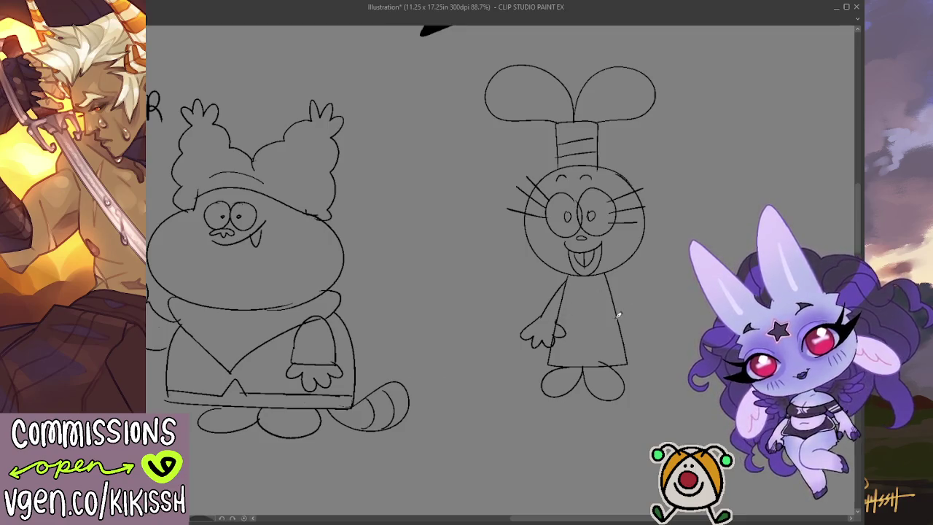
mouse_move(618, 315)
mouse_down()
mouse_move(605, 329)
mouse_move(641, 337)
mouse_move(656, 324)
mouse_up()
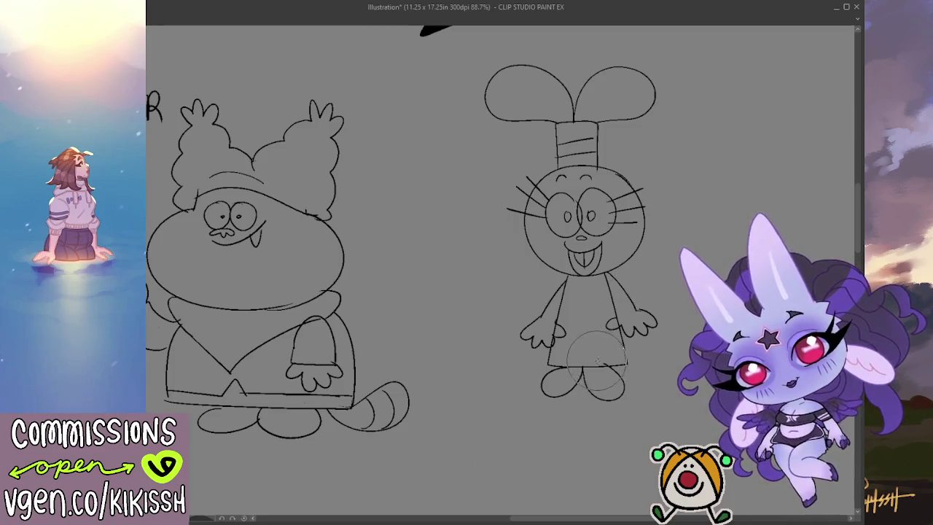
drag(594, 362, 598, 367)
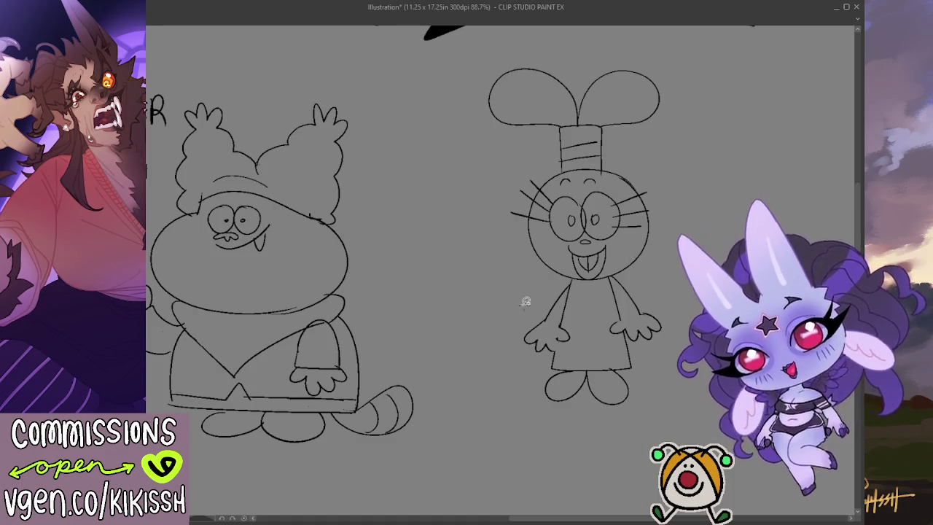
Lasso the bunny-eared girl, shift her left and down, deselect, and pan to the empty area.
drag(518, 295, 452, 261)
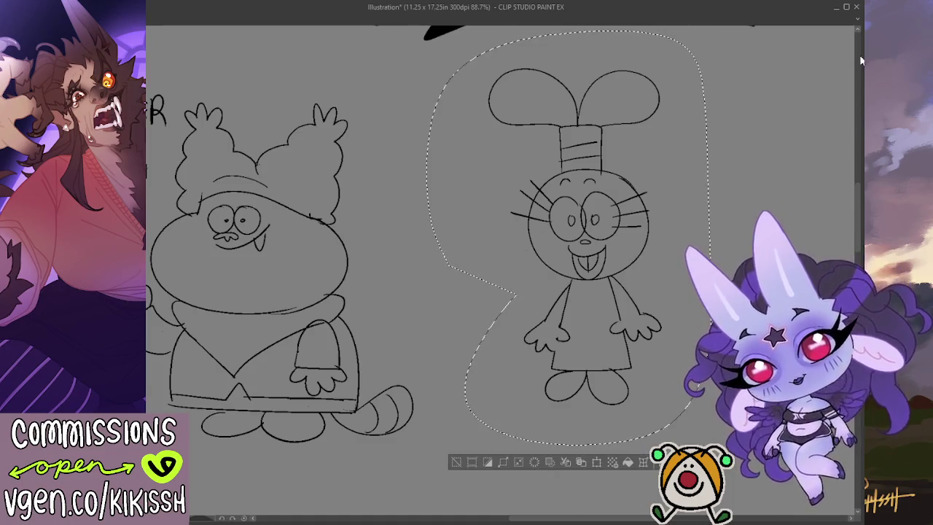
drag(554, 286, 495, 330)
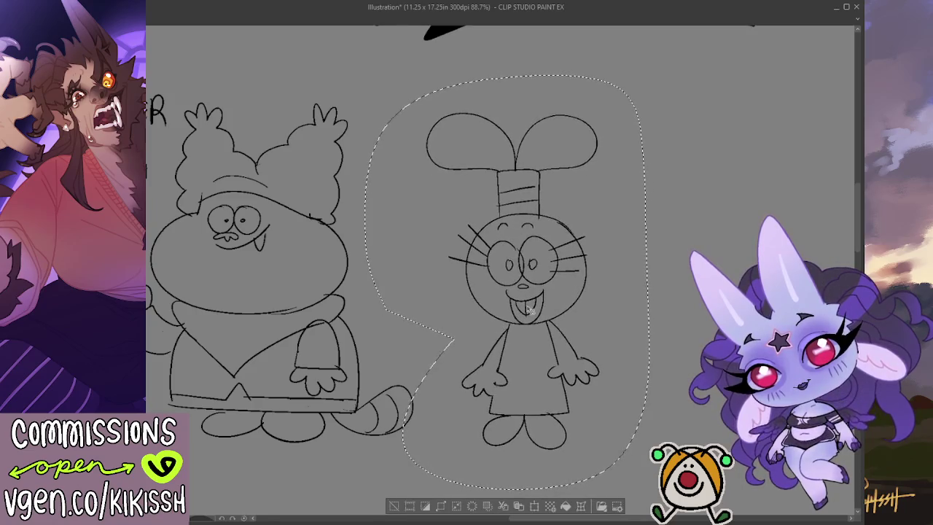
key(ctrl+d)
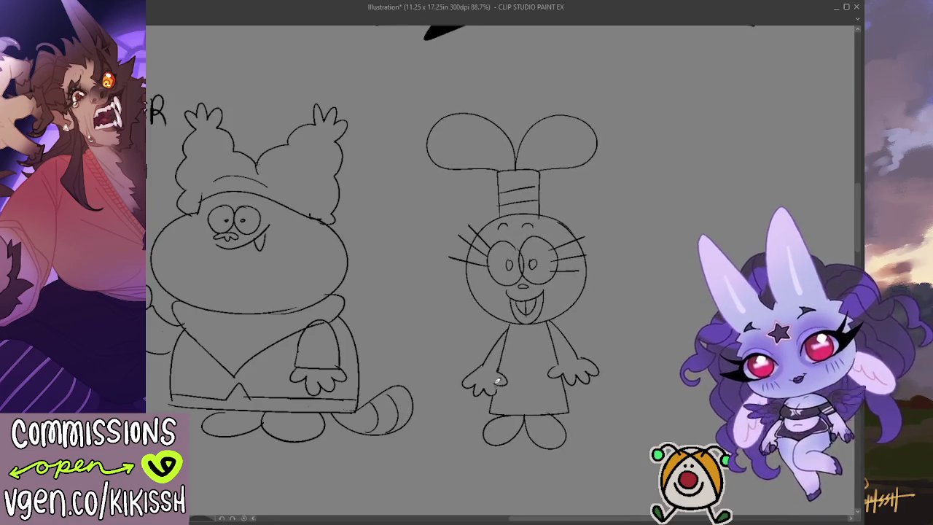
drag(560, 335, 423, 285)
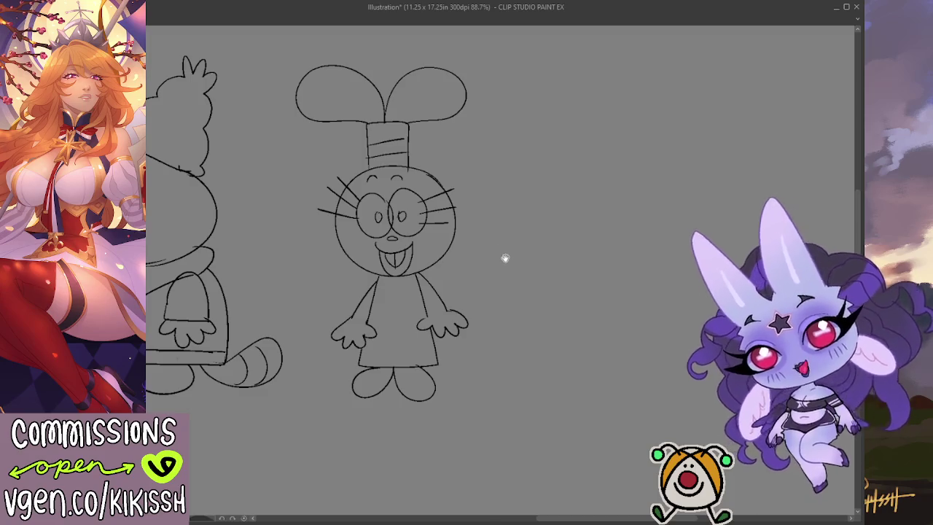
drag(543, 278, 554, 235)
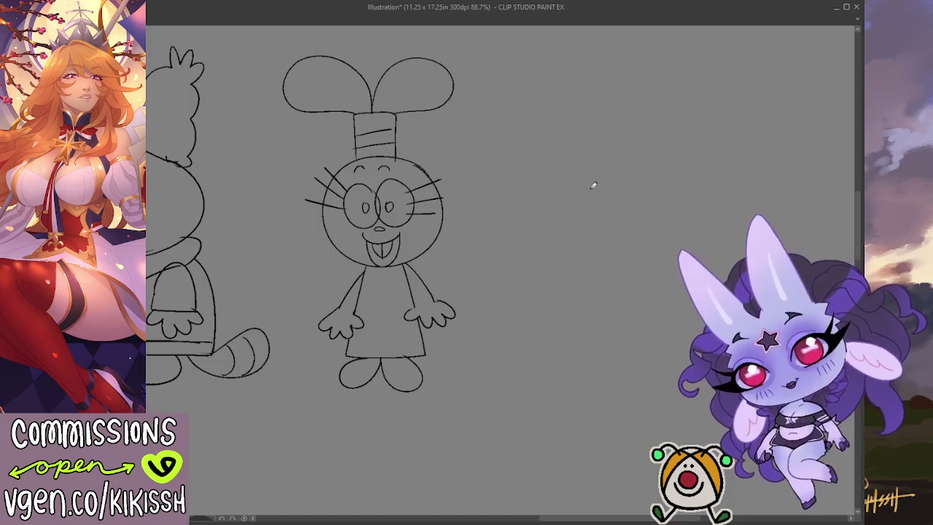
Draw and close a round ghost-shaped head outline to the right of the girl.
drag(560, 180, 678, 190)
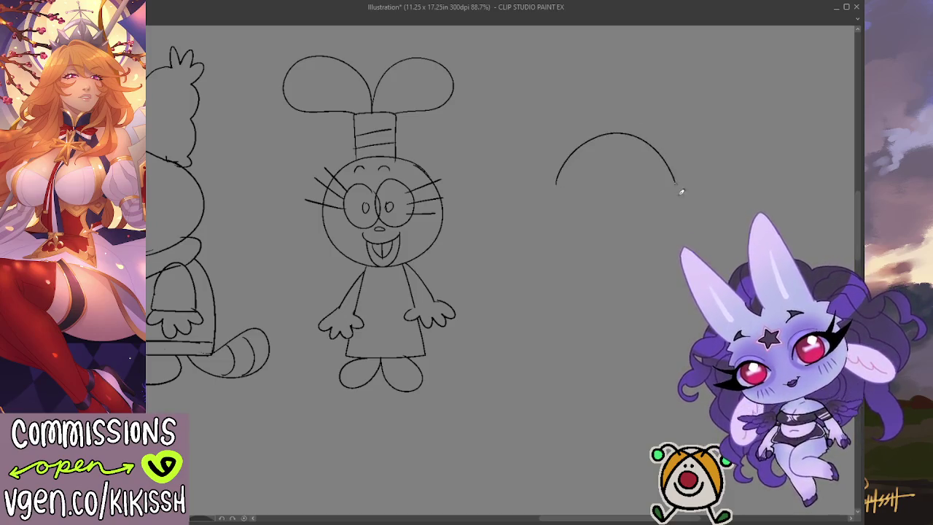
key(ctrl+z)
drag(566, 195, 690, 209)
key(ctrl+z)
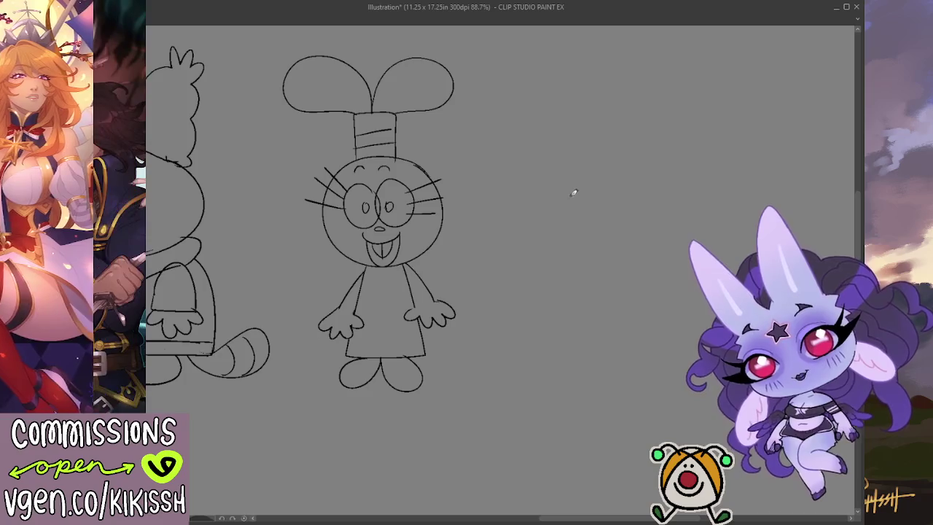
mouse_move(569, 209)
mouse_down()
mouse_move(666, 143)
mouse_move(681, 225)
mouse_up()
key(ctrl+z)
mouse_move(574, 206)
mouse_down()
mouse_move(644, 154)
mouse_move(675, 218)
mouse_up()
drag(572, 204, 687, 234)
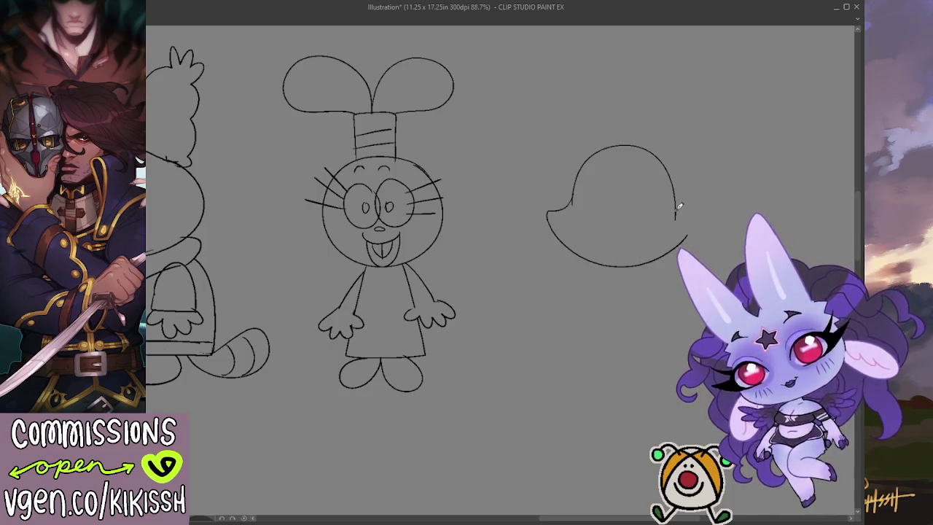
drag(676, 216, 697, 225)
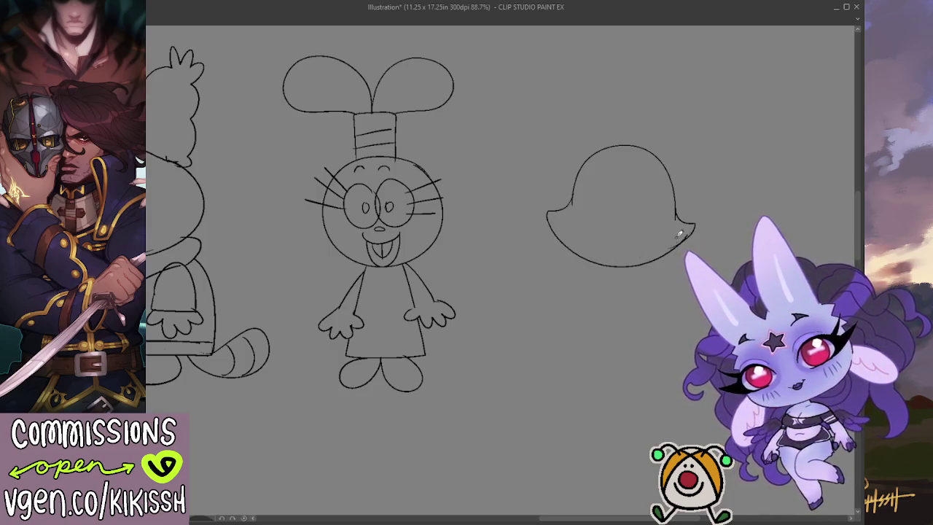
key(ctrl+z)
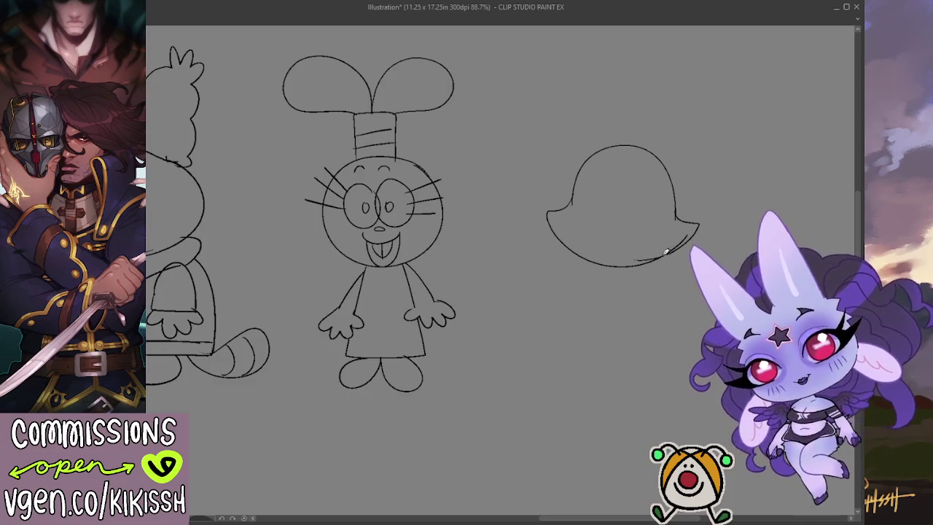
drag(676, 213, 690, 241)
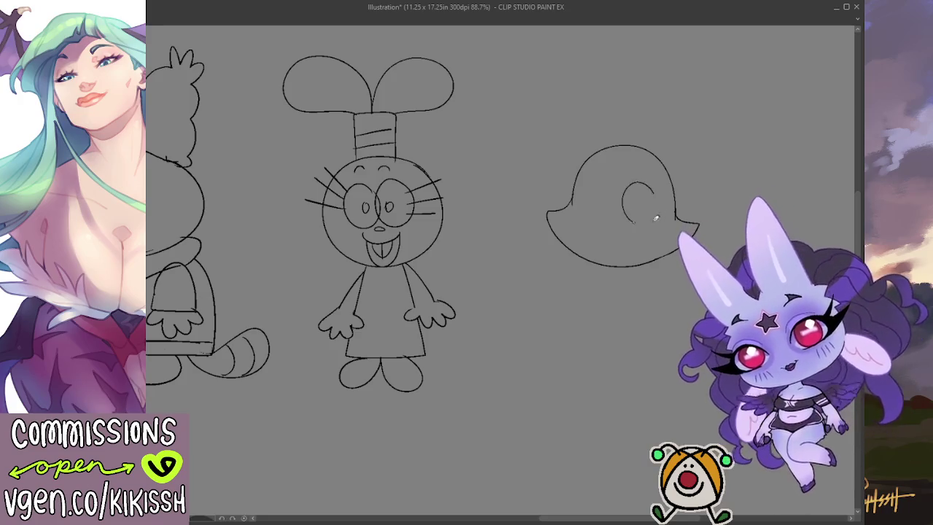
Add two oval eyes with a pupil and a small fanged mouth inside the head.
drag(656, 191, 611, 218)
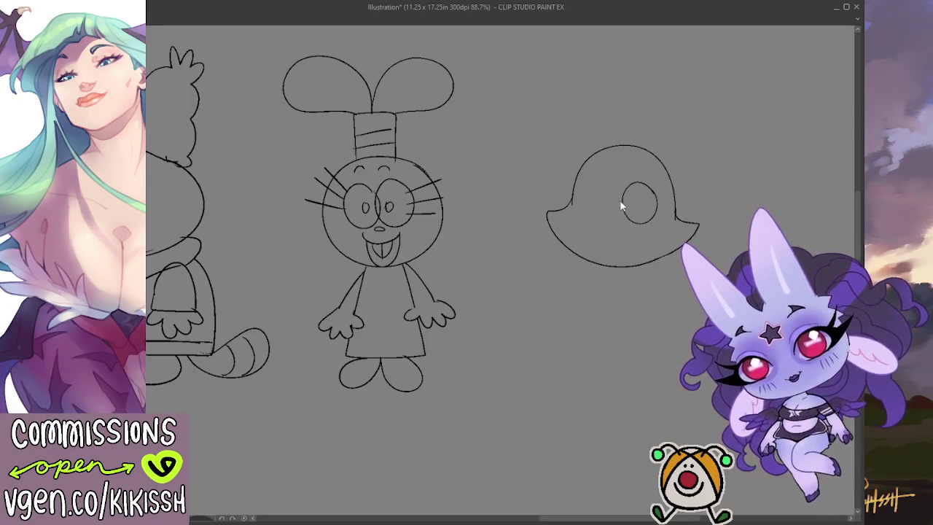
key(ctrl+z)
mouse_move(609, 178)
mouse_down()
mouse_move(622, 187)
mouse_move(617, 219)
mouse_up()
key(ctrl+z)
key(ctrl+z)
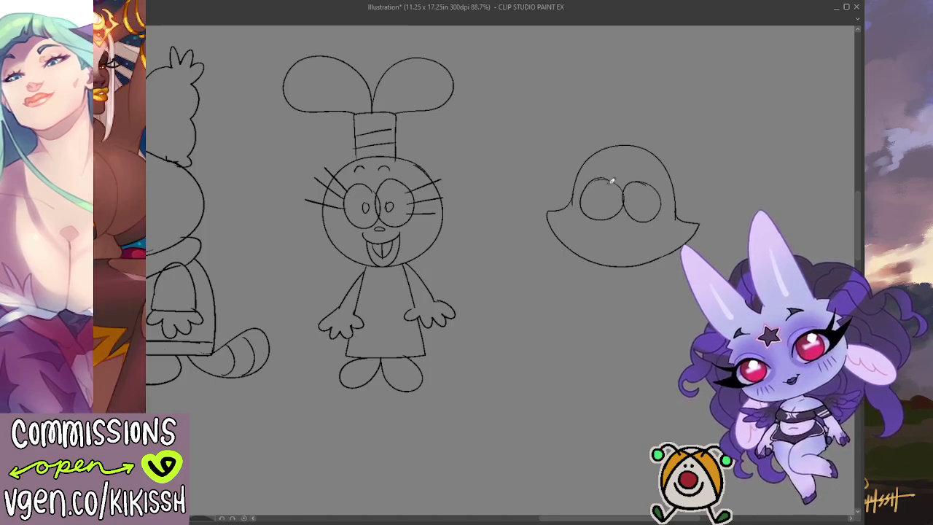
key(ctrl+z)
mouse_move(612, 181)
mouse_down()
mouse_move(625, 208)
mouse_move(595, 179)
mouse_move(609, 193)
mouse_up()
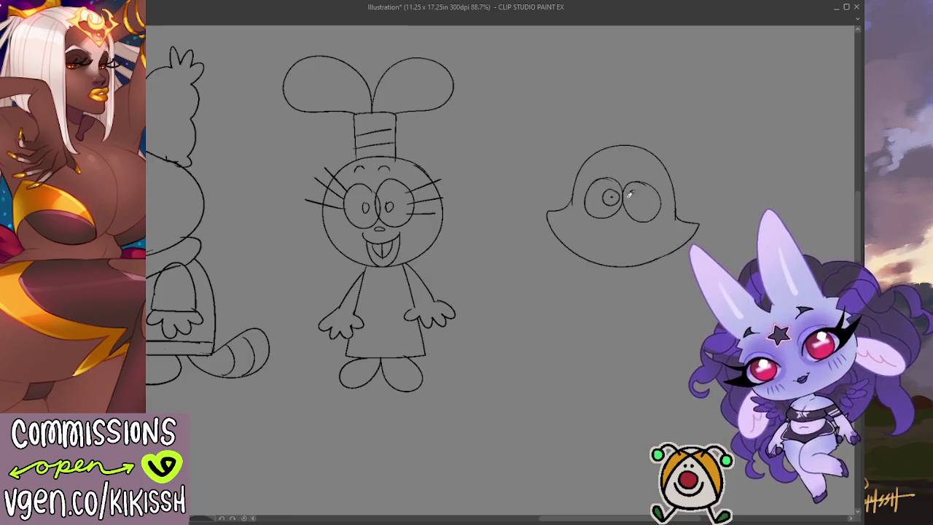
drag(633, 194, 639, 192)
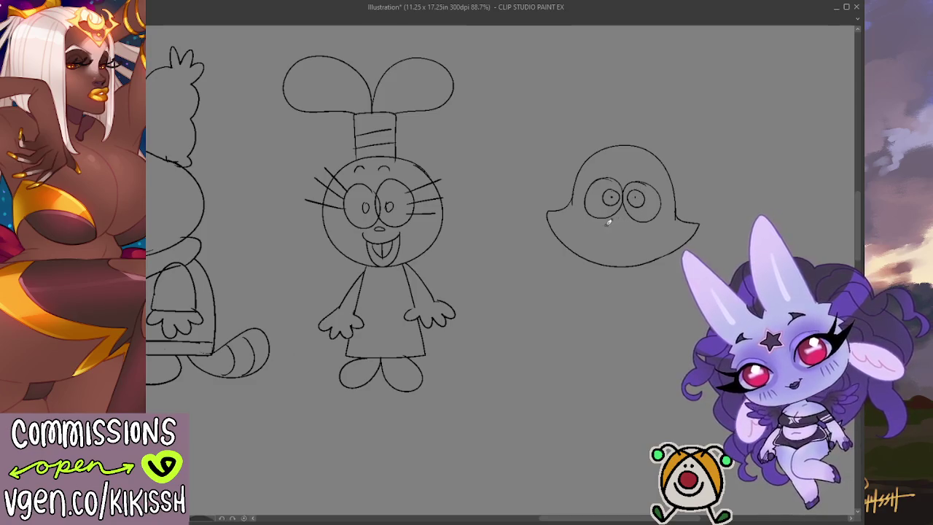
drag(603, 226, 619, 228)
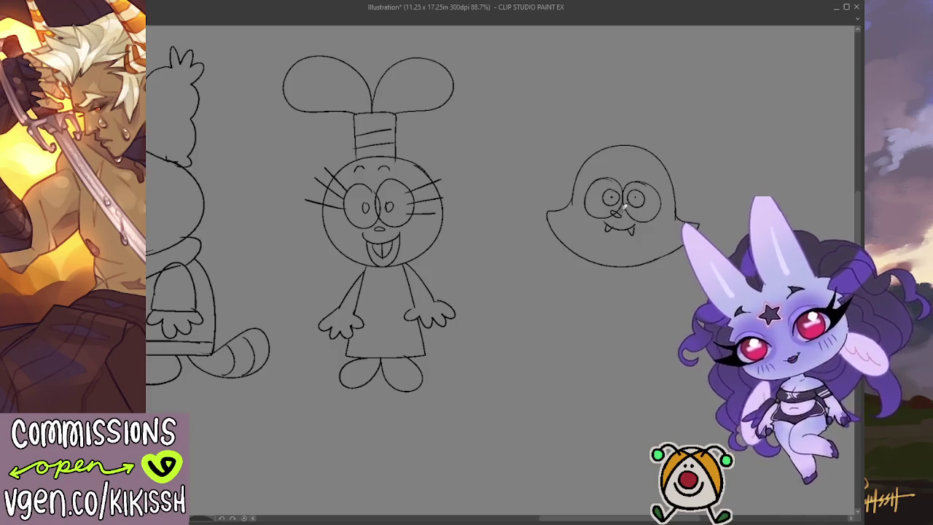
drag(609, 164, 609, 187)
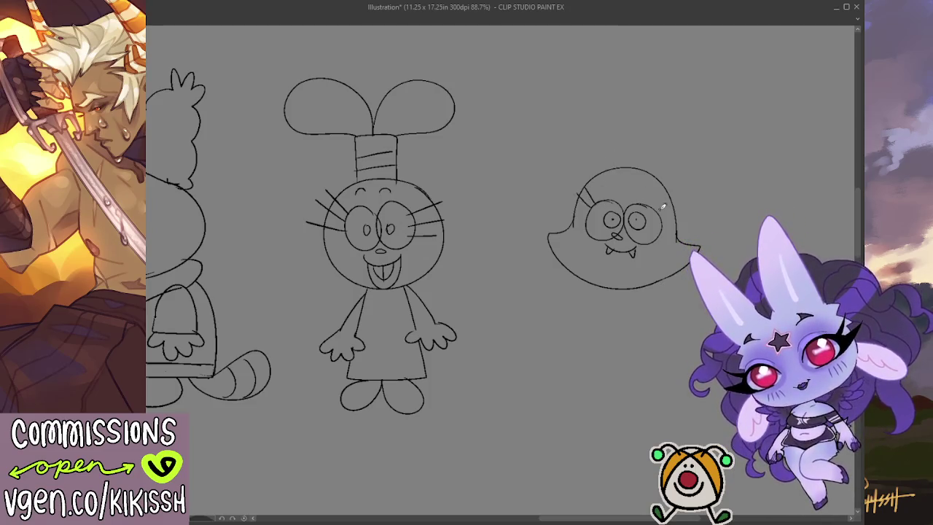
Erase the head's top outline, redraw a rounder top, and add a smaller bun.
key(e)
mouse_move(576, 218)
mouse_down()
mouse_move(664, 179)
mouse_move(660, 191)
mouse_up()
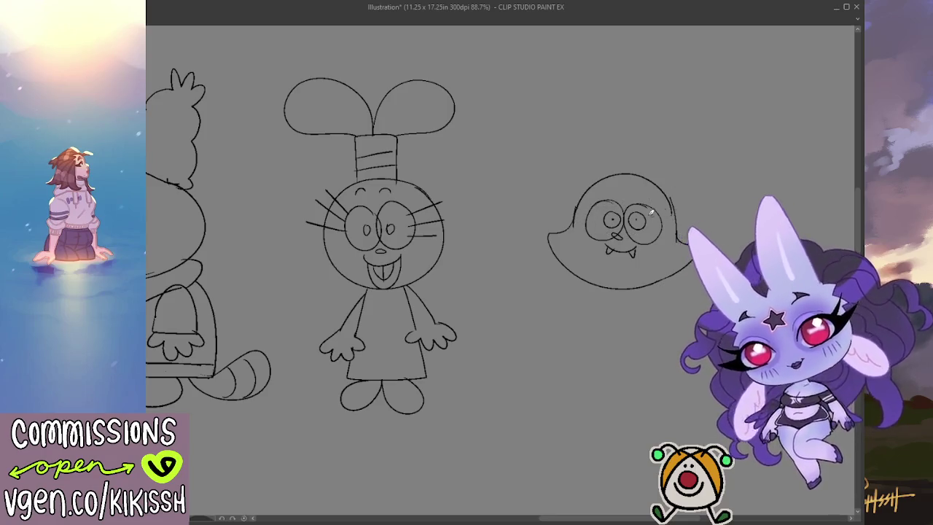
key(ctrl+z)
key(ctrl+z)
key(ctrl+z)
key(ctrl+y)
key(ctrl+y)
key(ctrl+y)
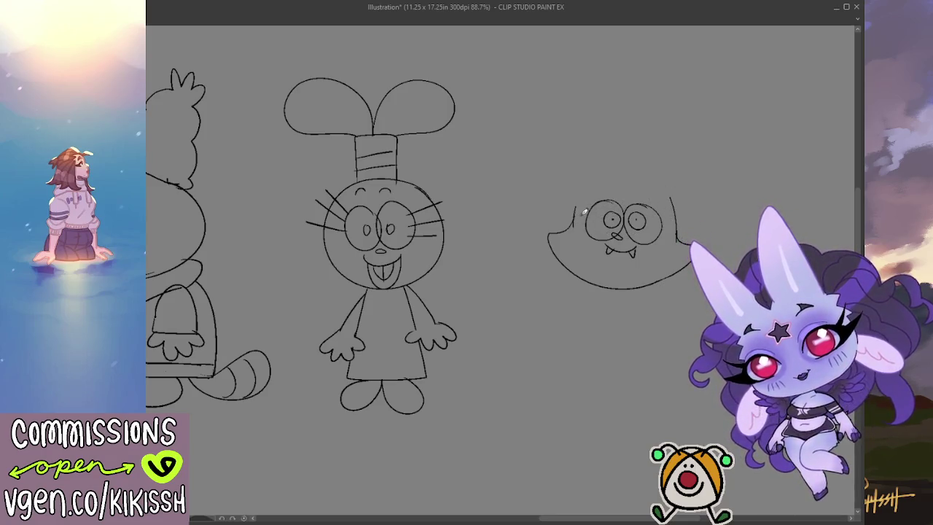
drag(580, 210, 678, 220)
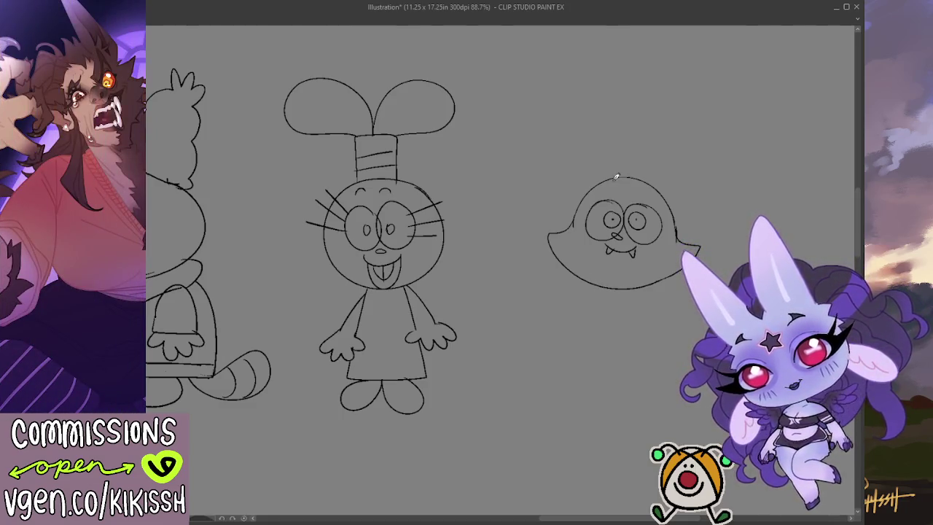
key(ctrl+z)
drag(648, 181, 601, 182)
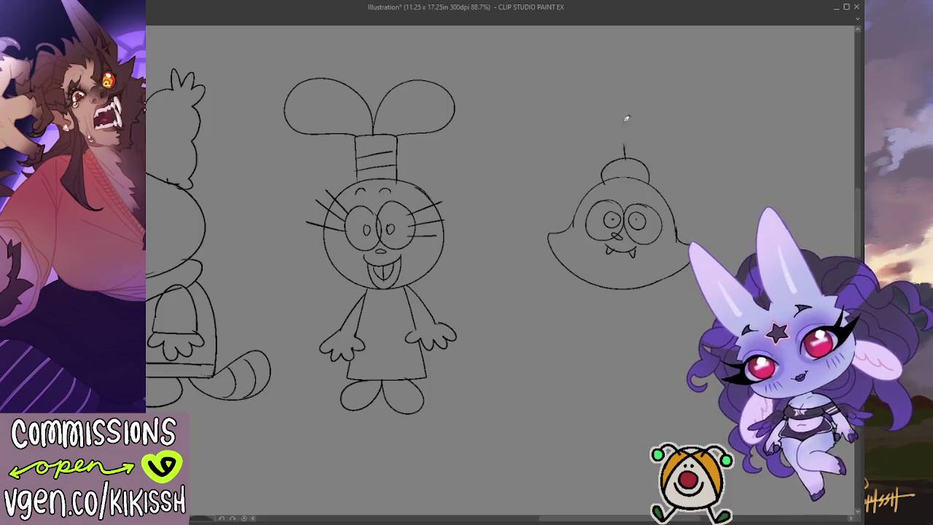
Draw the long bunny ears rising from the bun.
drag(624, 145, 704, 117)
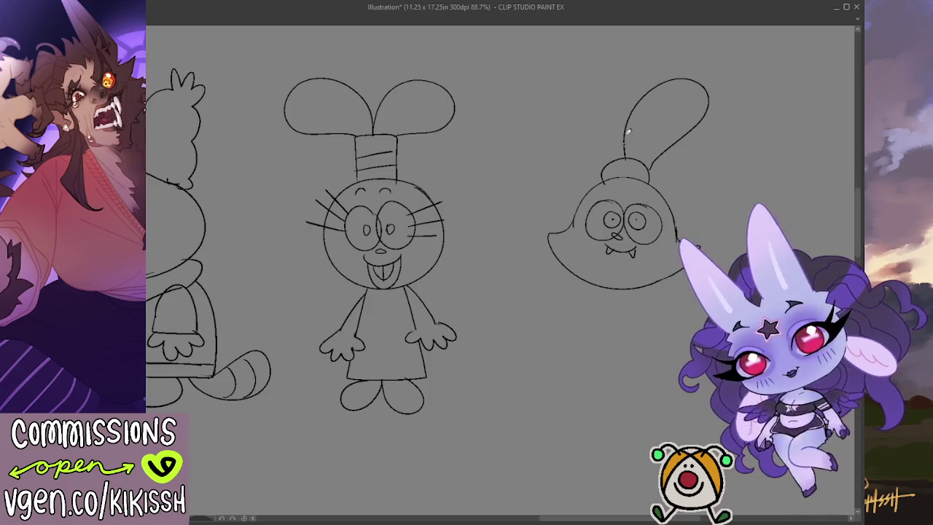
key(ctrl+z)
drag(604, 164, 558, 117)
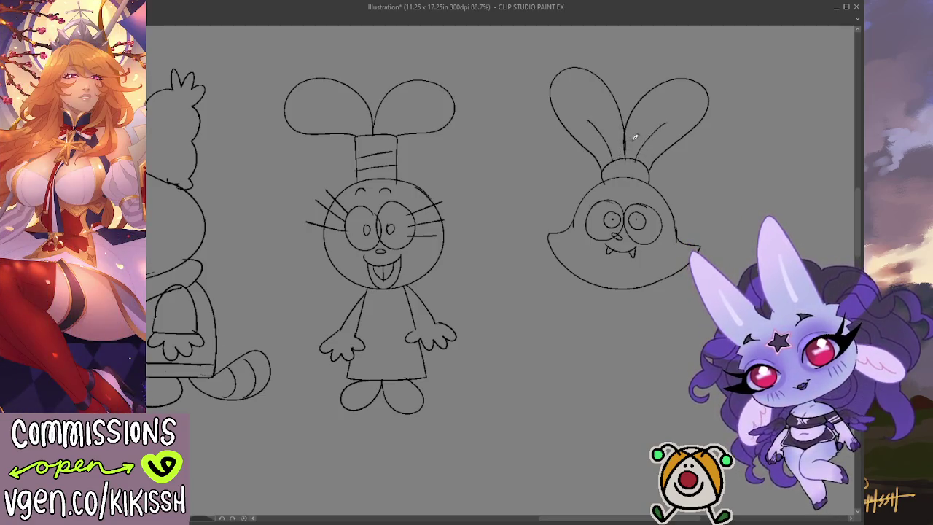
drag(635, 137, 700, 121)
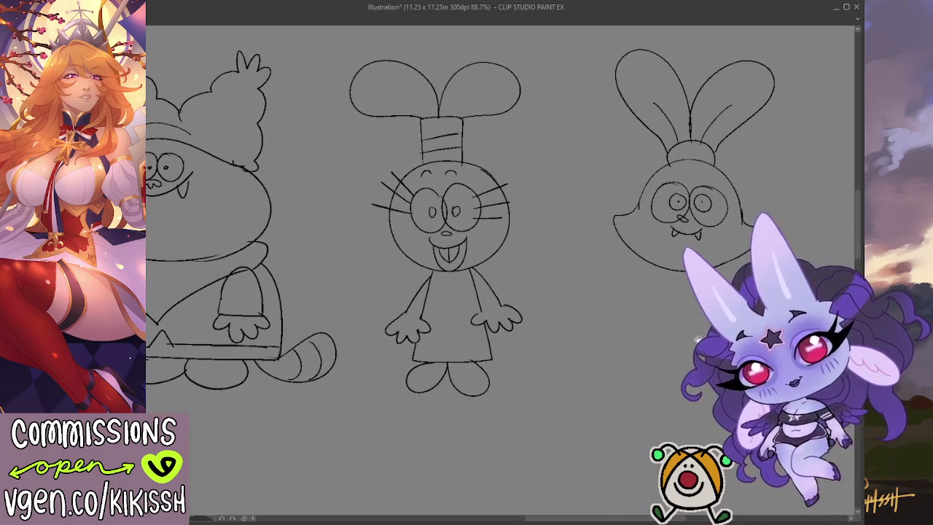
Sketch the skirted body with hands and legs, then rework the fanged mouth and left cheek.
drag(672, 268, 651, 334)
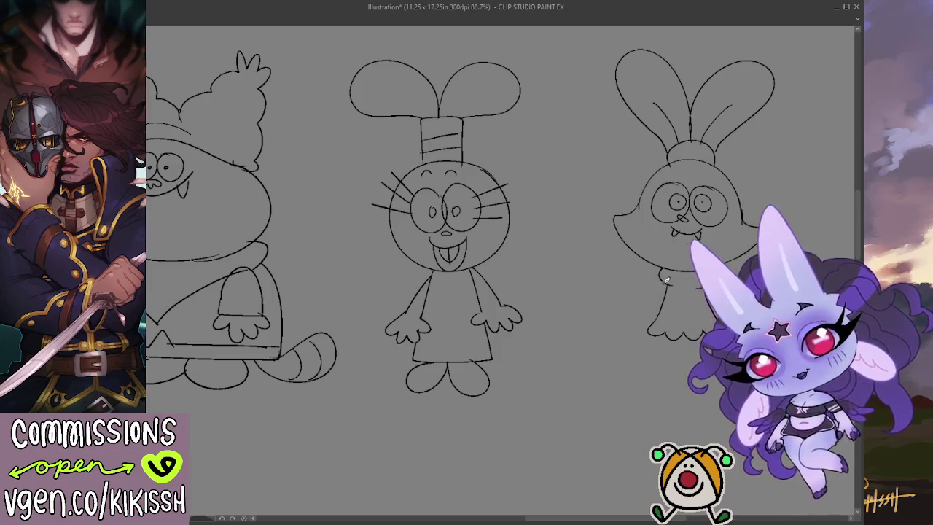
drag(627, 310, 649, 337)
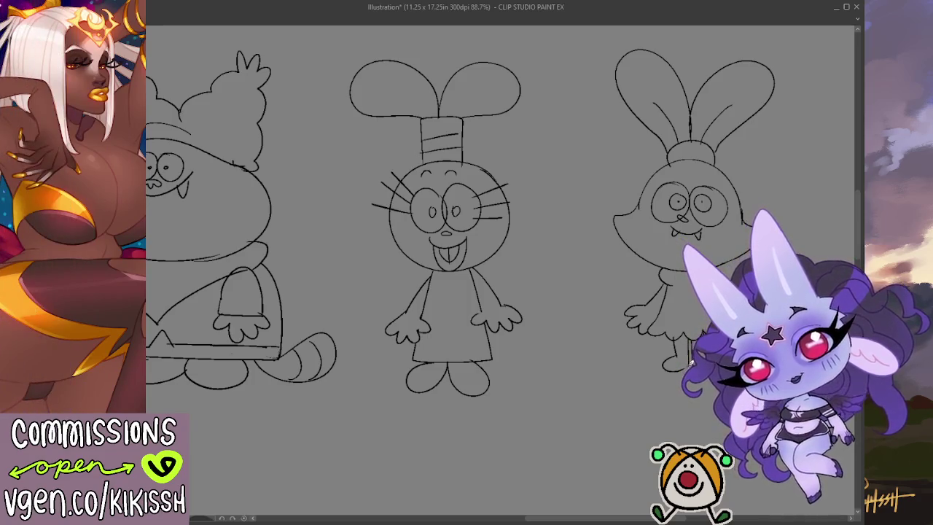
key(ctrl+z)
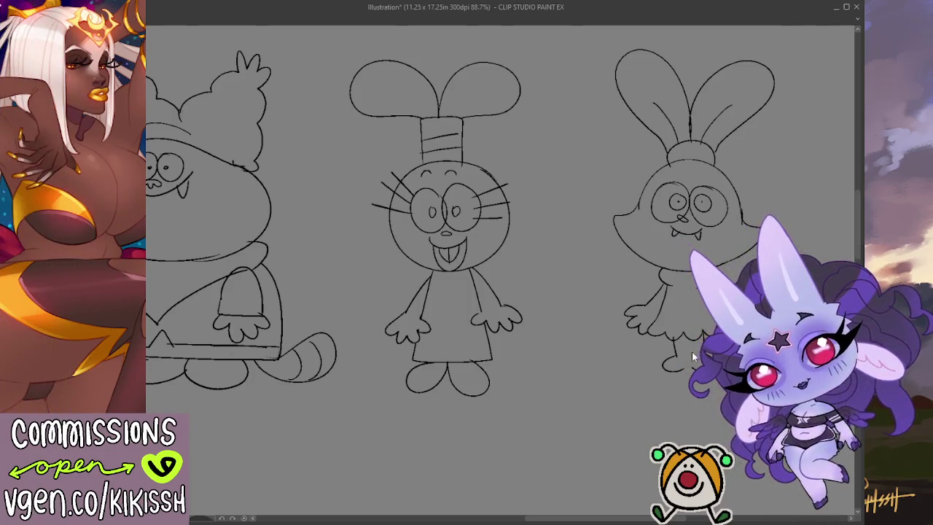
drag(691, 339, 688, 364)
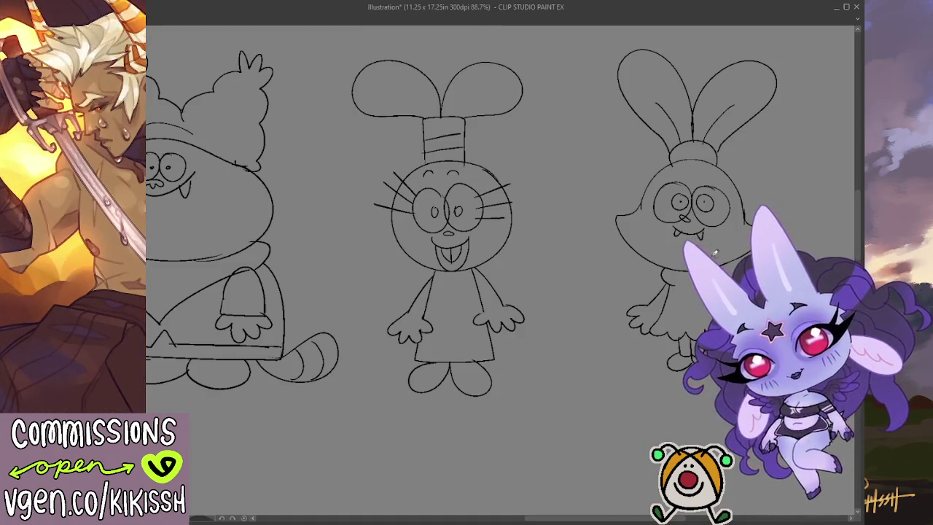
drag(714, 253, 702, 237)
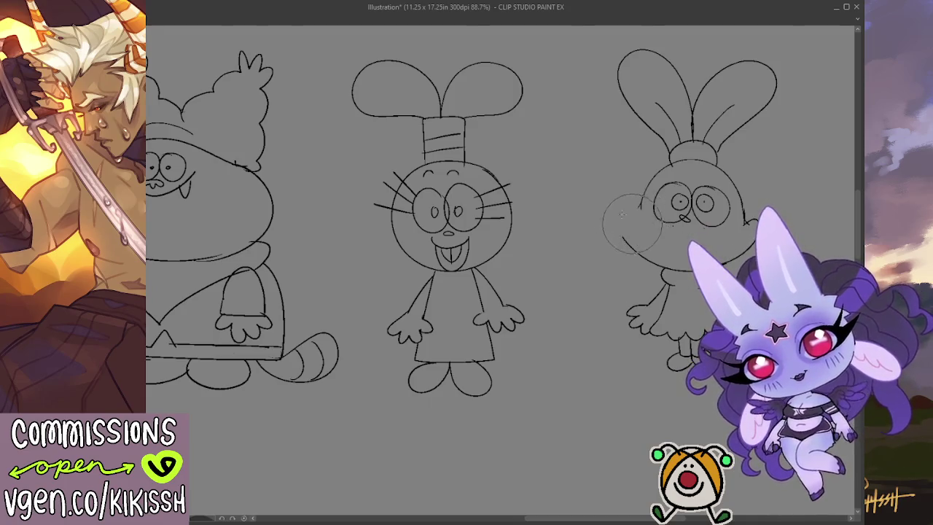
mouse_move(645, 203)
mouse_down()
mouse_move(624, 213)
mouse_move(636, 243)
mouse_move(607, 246)
mouse_up()
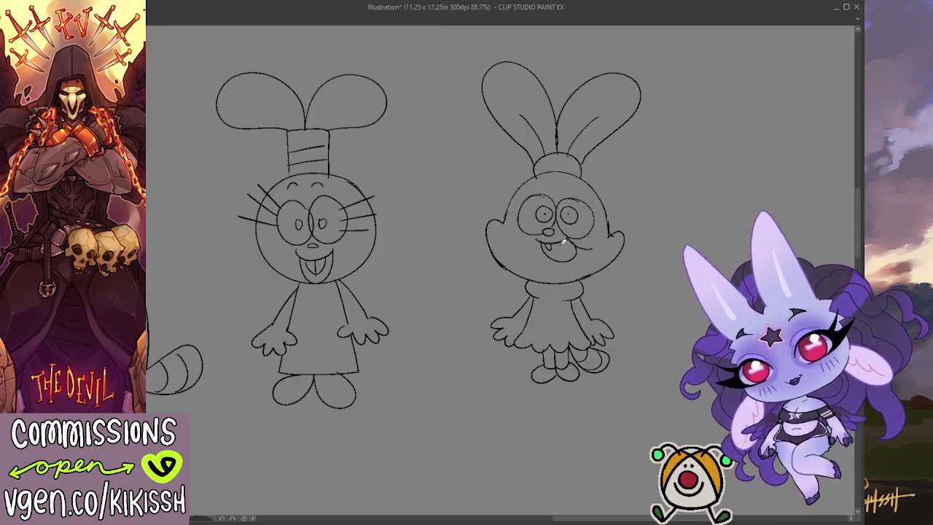
Redraw the bunny's wider open mouth with fangs.
mouse_move(570, 245)
mouse_down()
mouse_move(565, 233)
mouse_move(560, 259)
mouse_move(587, 246)
mouse_up()
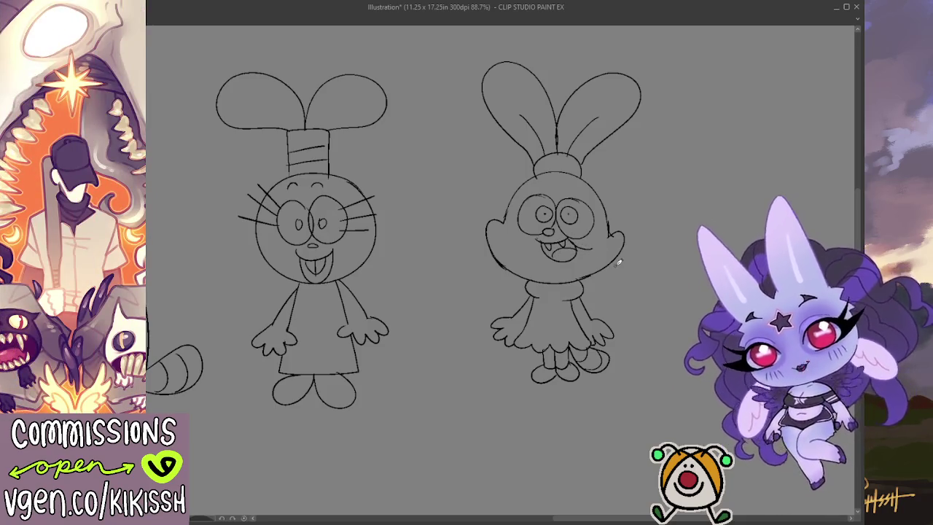
scroll(616, 264, down, 2)
scroll(613, 263, up, 2)
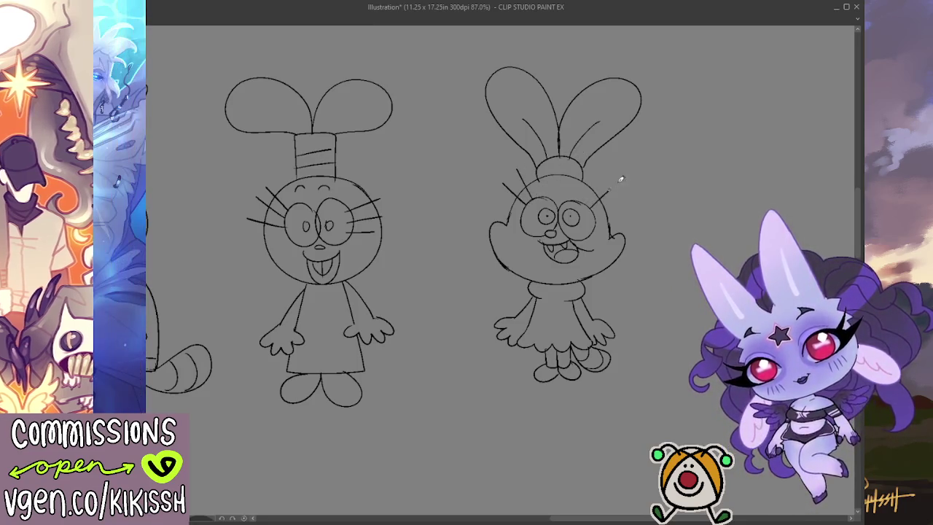
Add a cheek whisker, then lasso and reposition the bunny relative to Chowder and deselect.
drag(616, 185, 598, 202)
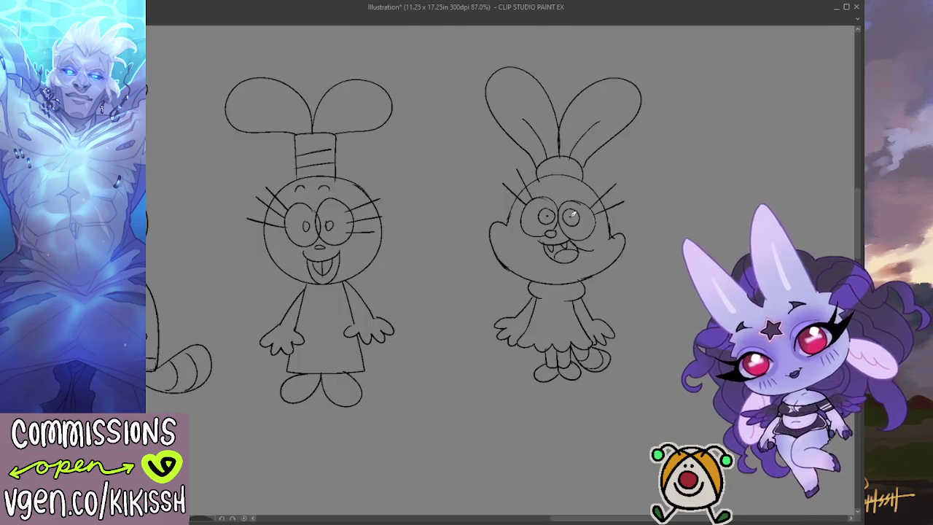
drag(611, 164, 621, 161)
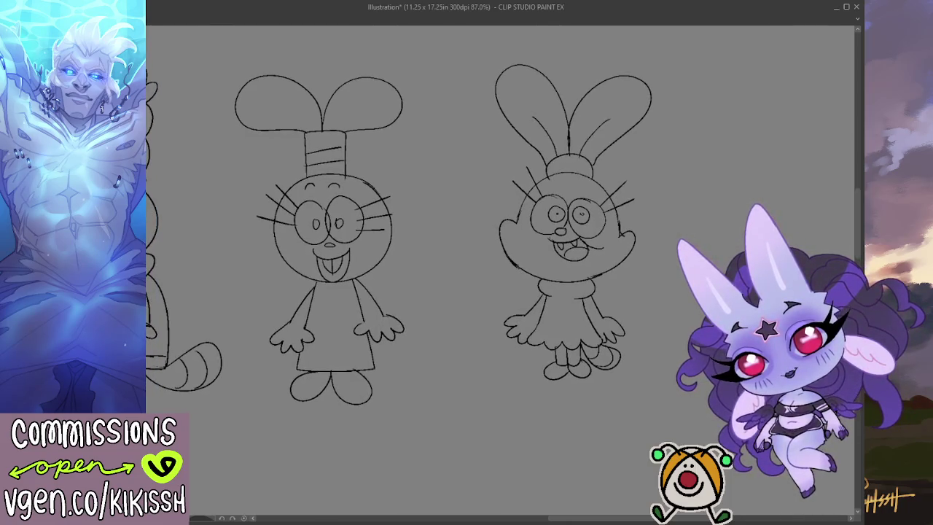
mouse_move(503, 294)
mouse_down()
mouse_move(442, 137)
mouse_move(469, 272)
mouse_up()
mouse_move(593, 273)
mouse_down()
mouse_move(554, 290)
mouse_move(776, 284)
mouse_up()
key(ctrl+d)
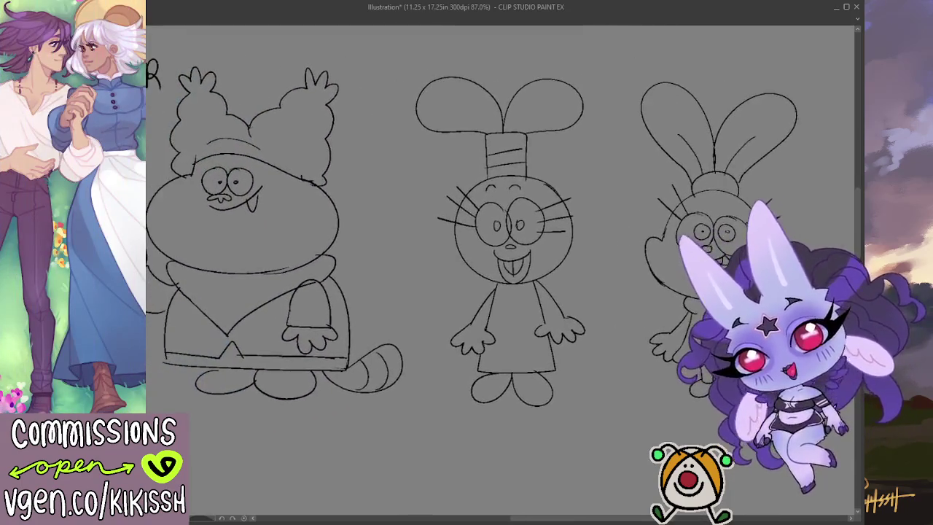
drag(680, 280, 658, 253)
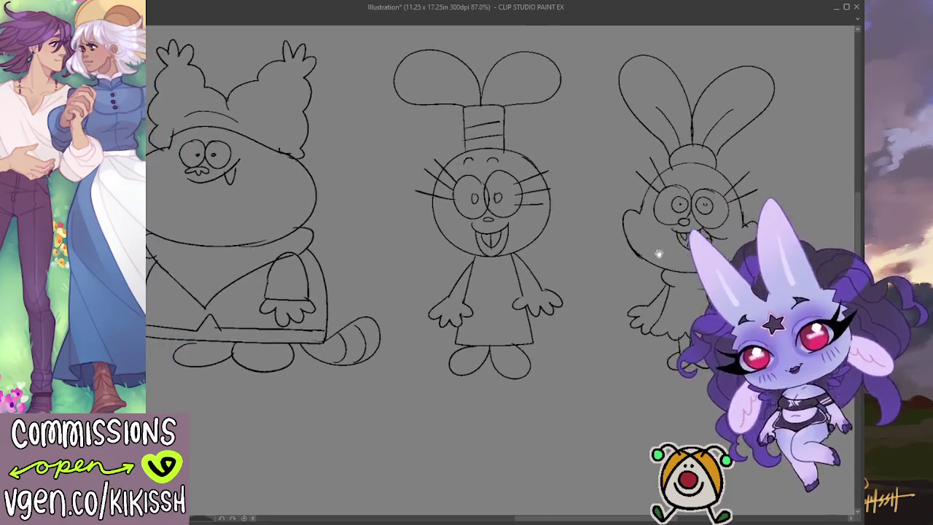
drag(593, 252, 718, 267)
mouse_move(635, 282)
mouse_down()
mouse_move(679, 297)
mouse_move(736, 296)
mouse_move(545, 315)
mouse_move(489, 303)
mouse_up()
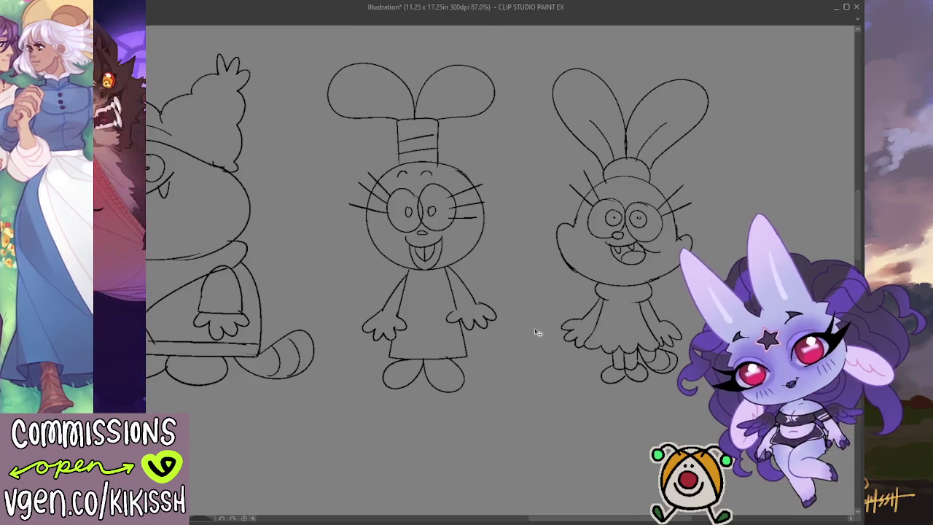
drag(535, 338, 495, 333)
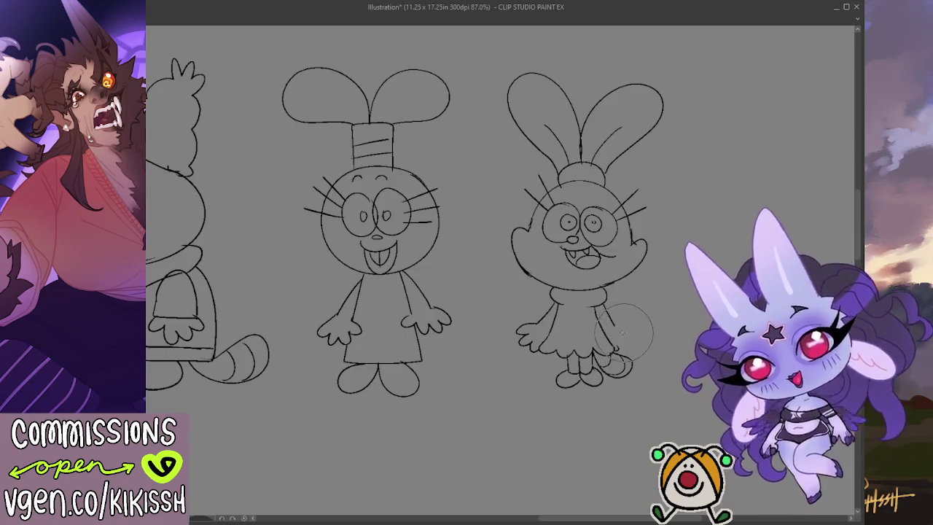
Extend the bunny's right arm and toggle between eraser and pen.
drag(617, 323, 638, 328)
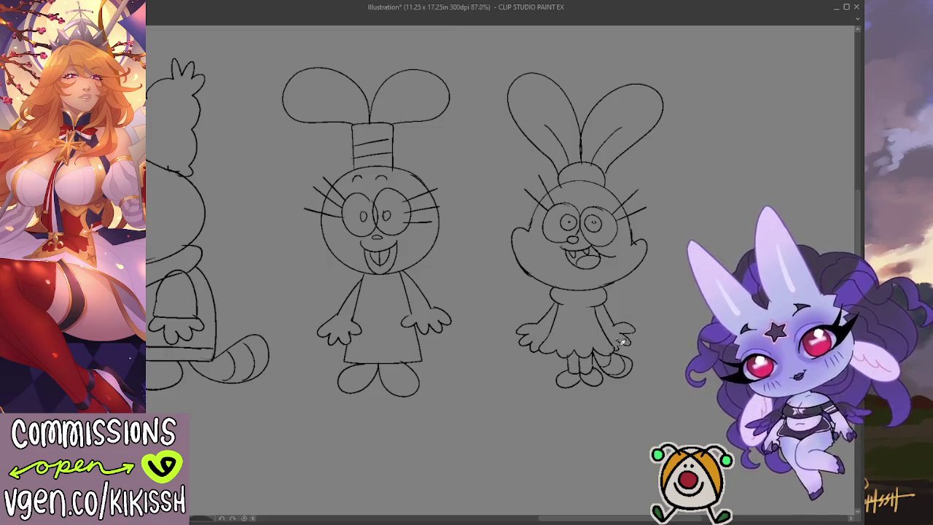
key(e)
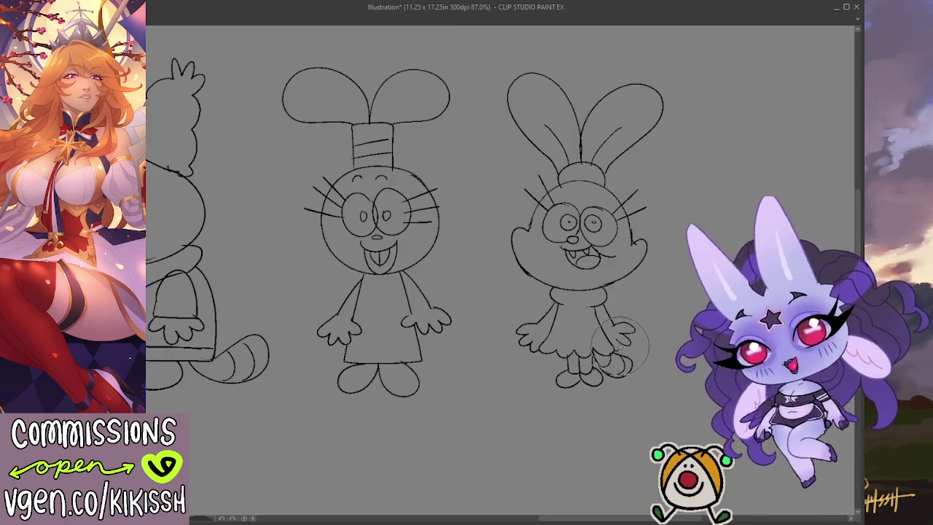
key(p)
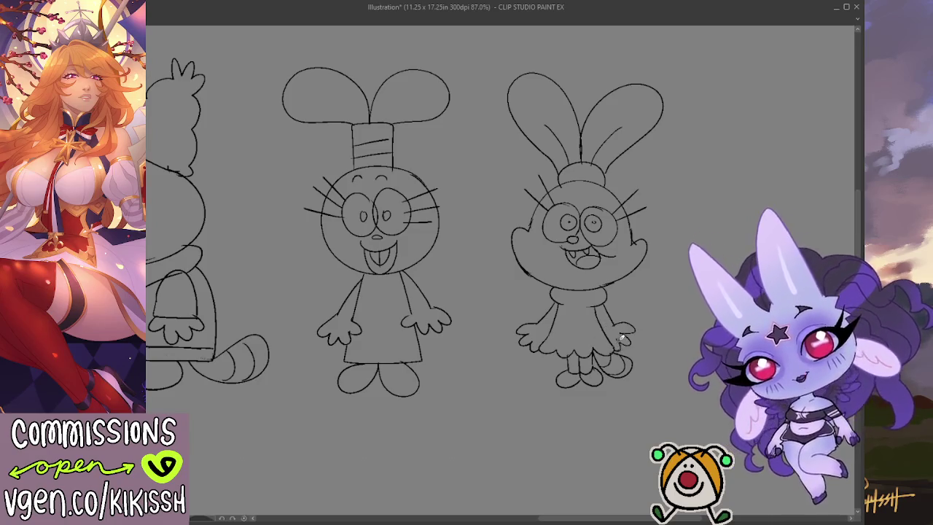
key(e)
key(p)
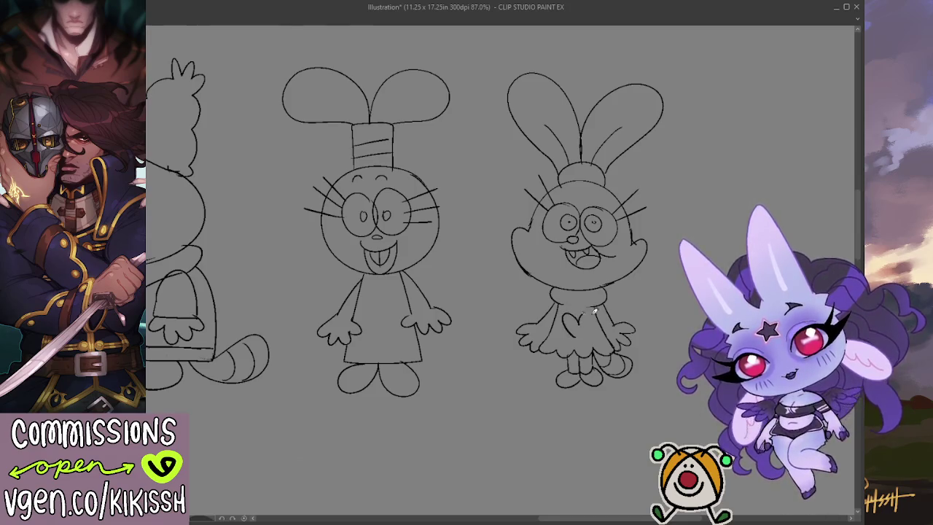
Undo the old heart strokes and redraw both heart lobes on the bunny's dress.
key(ctrl+z)
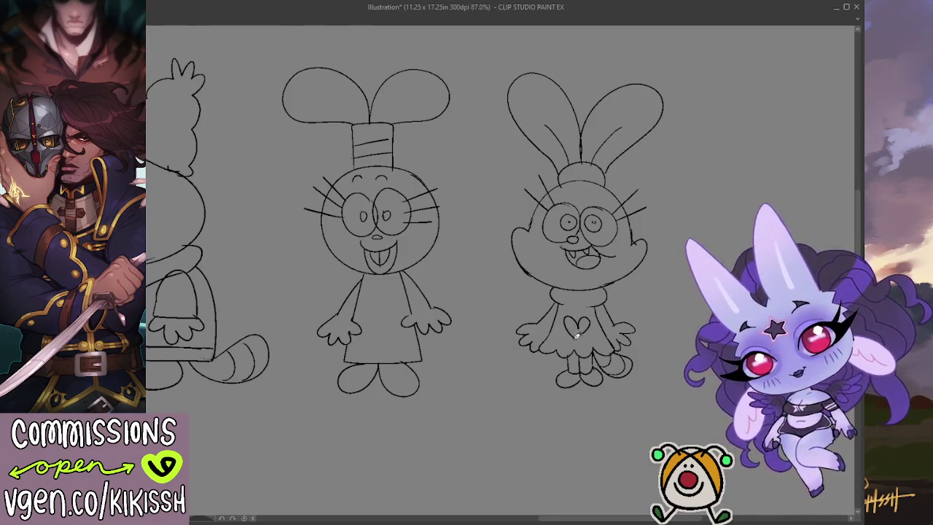
key(ctrl+z)
mouse_move(568, 310)
mouse_down()
mouse_move(576, 337)
mouse_move(580, 325)
mouse_up()
key(ctrl+z)
key(ctrl+z)
key(ctrl+z)
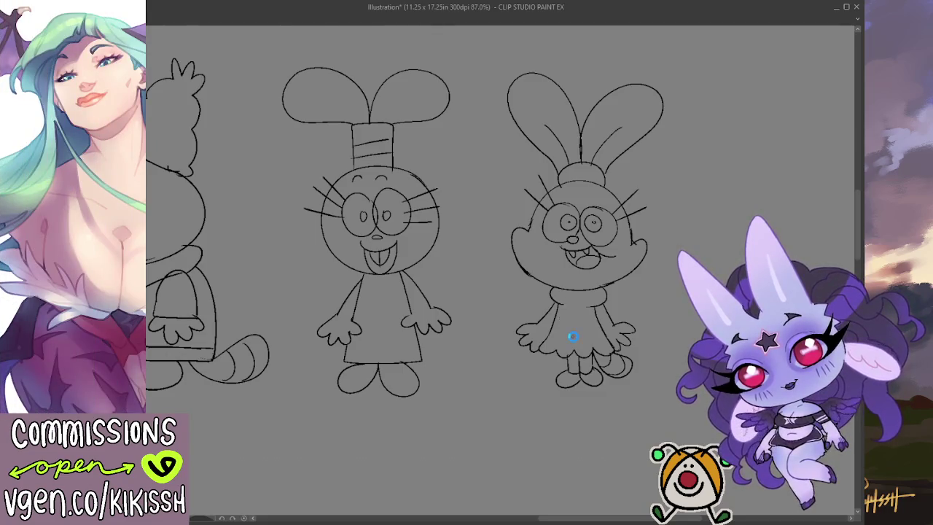
drag(582, 325, 596, 316)
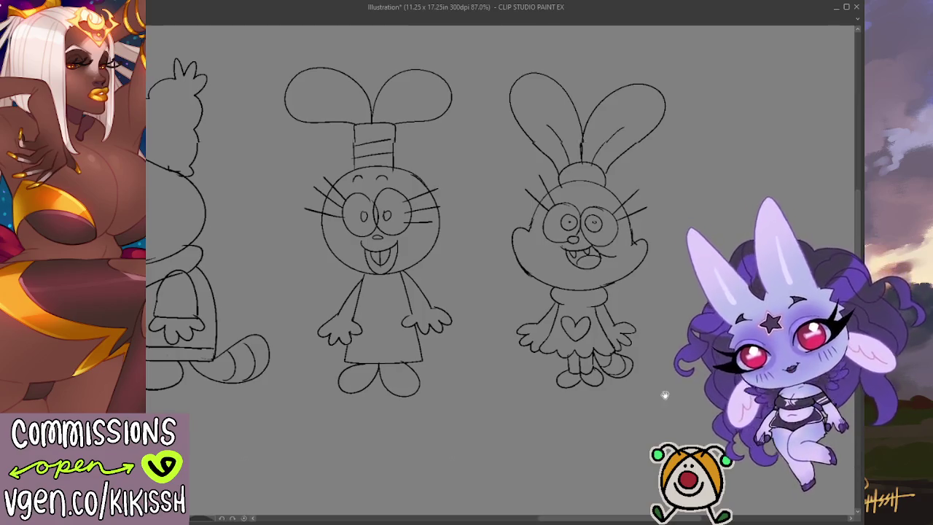
Recentre the view on the bunny row and pen a P between the two bunnies.
scroll(677, 389, down, 2)
scroll(677, 388, down, 3)
scroll(675, 392, down, 2)
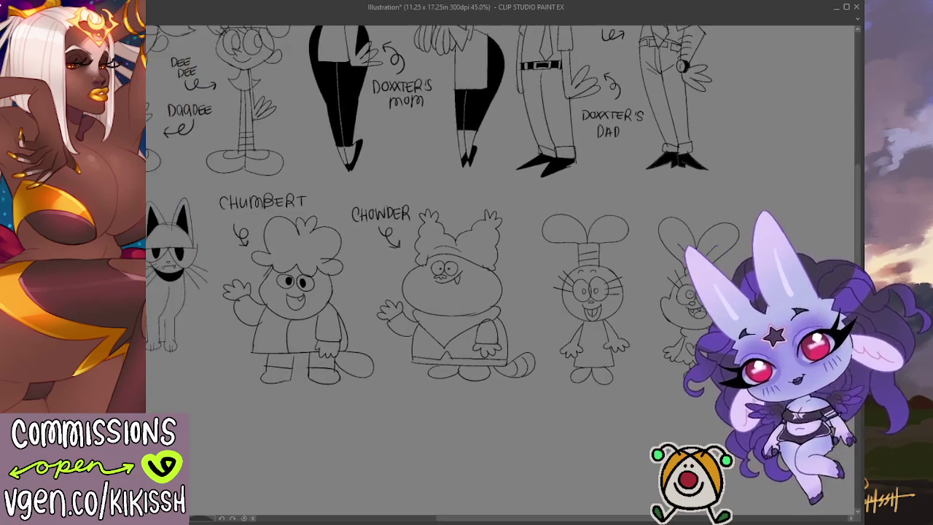
mouse_move(692, 398)
mouse_down()
mouse_move(660, 277)
mouse_move(635, 294)
mouse_up()
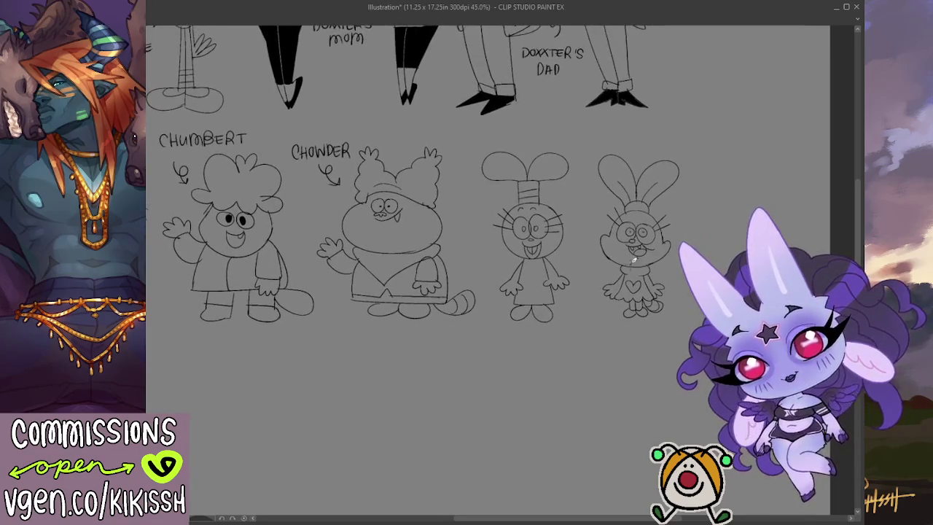
scroll(625, 203, up, 2)
scroll(625, 203, up, 2)
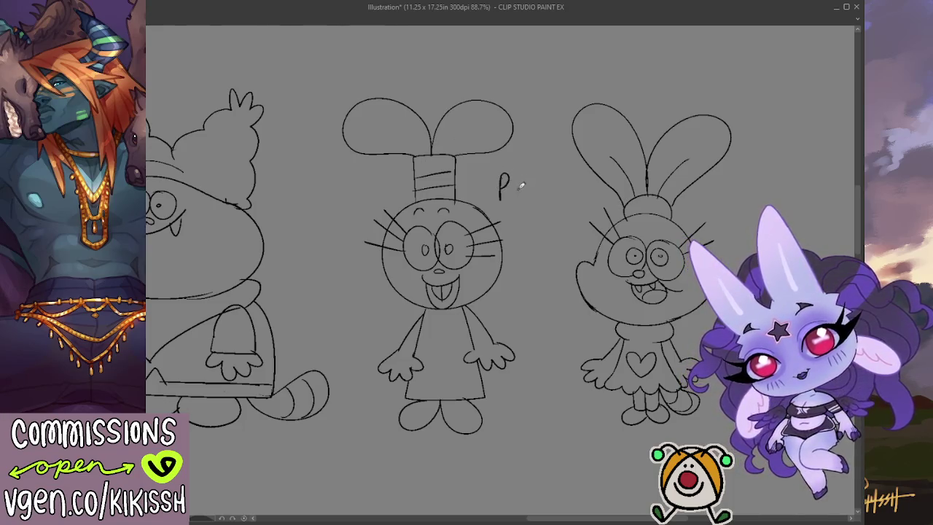
mouse_move(532, 177)
mouse_down()
mouse_move(543, 176)
mouse_move(549, 199)
mouse_move(544, 224)
mouse_up()
Draw a curly arrow from PANINI down to the bunny girl.
drag(568, 232, 559, 253)
drag(547, 240, 558, 253)
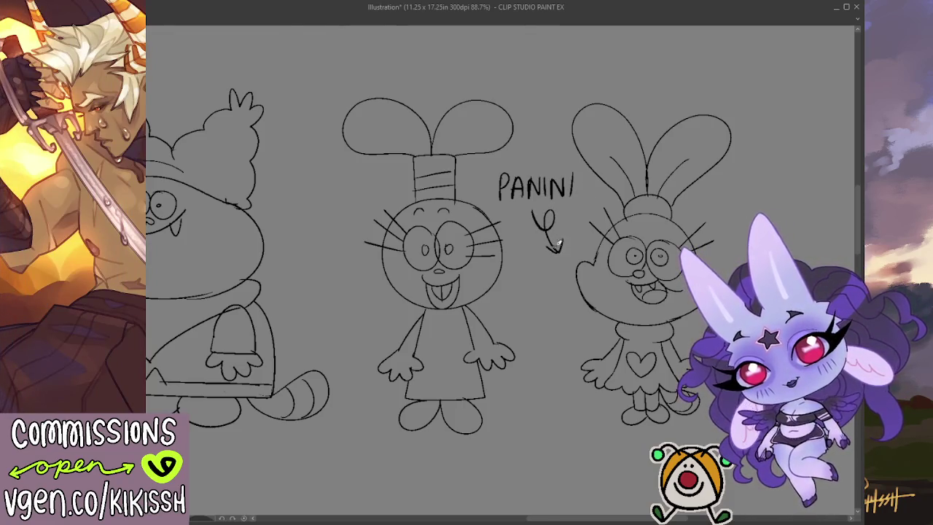
drag(289, 248, 375, 261)
Pan and zoom out to bring the Chumbert and Chowder sketches into view.
mouse_move(237, 262)
mouse_down()
mouse_move(442, 265)
mouse_move(567, 250)
mouse_move(525, 248)
mouse_up()
scroll(565, 245, down, 1)
scroll(587, 249, down, 1)
scroll(568, 252, down, 2)
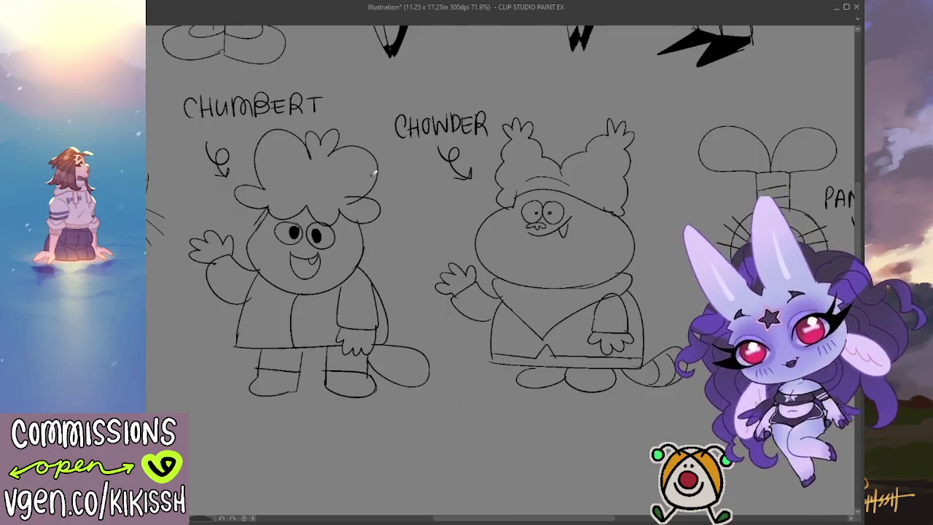
Write a 40% score under Chumbert, then move back to the Panini sketches.
mouse_move(286, 409)
mouse_down()
mouse_move(294, 436)
mouse_move(324, 408)
mouse_move(330, 431)
mouse_move(347, 424)
mouse_move(363, 445)
mouse_move(353, 436)
mouse_up()
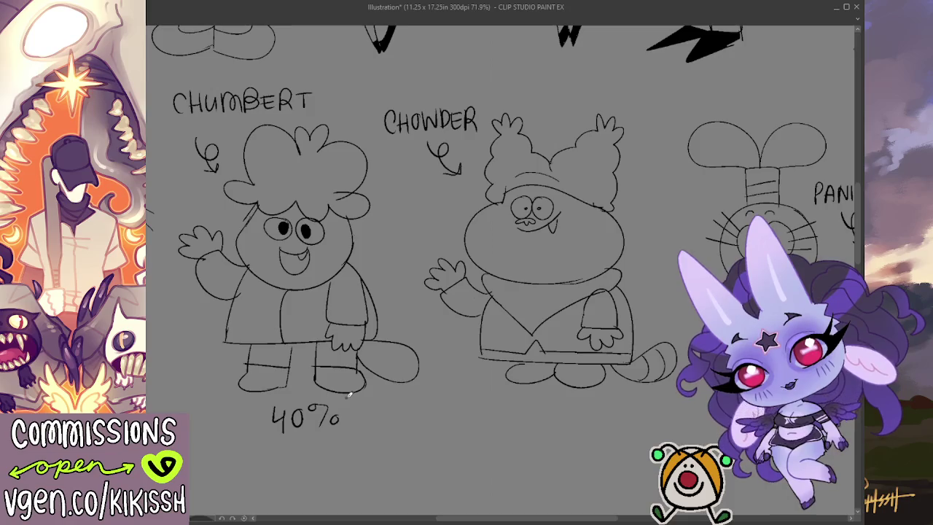
drag(499, 329, 358, 338)
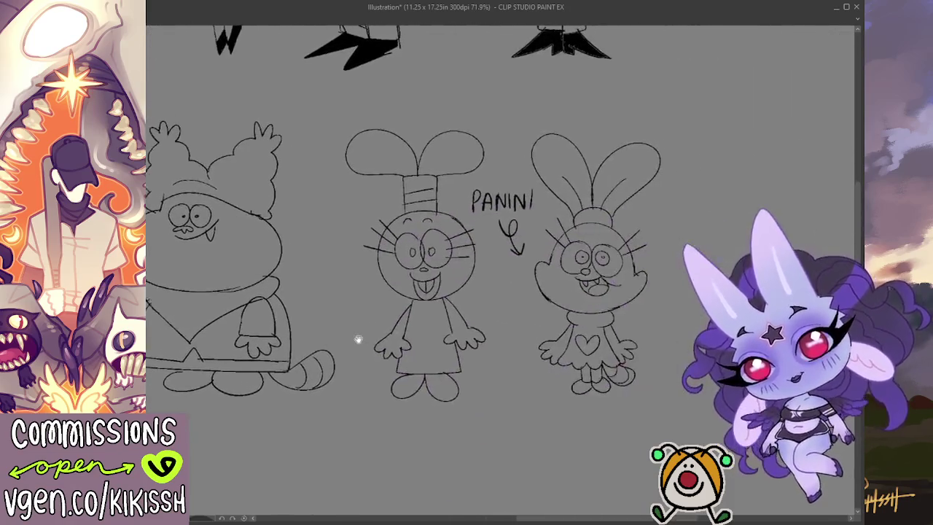
scroll(485, 266, up, 2)
scroll(485, 266, right, 3)
scroll(484, 277, right, 3)
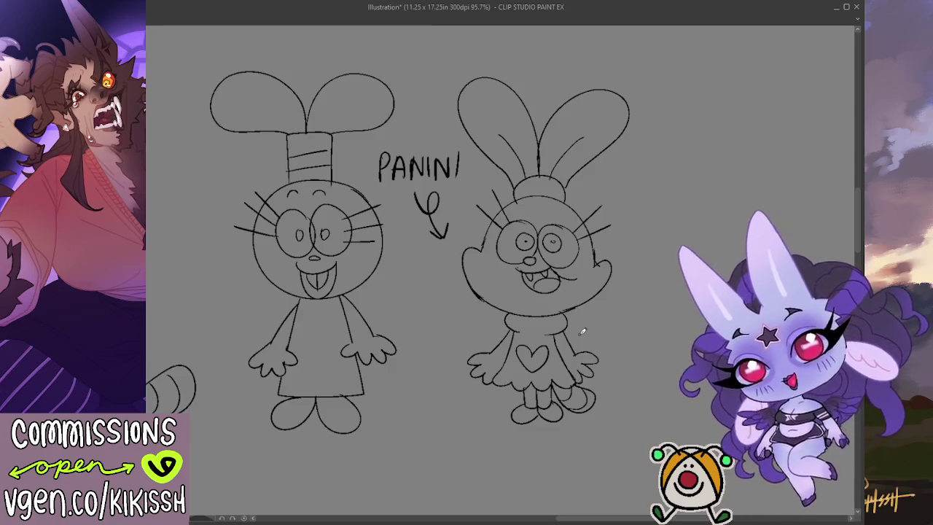
Letter PASCONI with an arrow under the left bunny and write 35% beneath it.
mouse_move(384, 393)
mouse_down()
mouse_move(382, 420)
mouse_move(385, 407)
mouse_move(410, 417)
mouse_up()
mouse_move(396, 409)
mouse_down()
mouse_move(440, 417)
mouse_move(446, 395)
mouse_move(456, 414)
mouse_move(471, 394)
mouse_move(475, 417)
mouse_move(405, 446)
mouse_move(365, 441)
mouse_up()
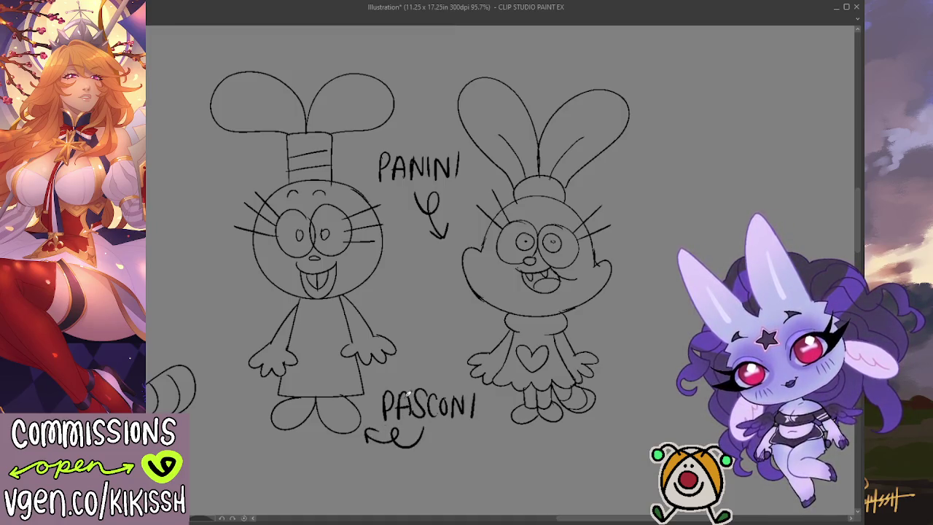
mouse_move(384, 377)
mouse_down()
mouse_move(411, 401)
mouse_move(351, 413)
mouse_move(339, 451)
mouse_move(392, 443)
mouse_up()
drag(371, 380, 384, 383)
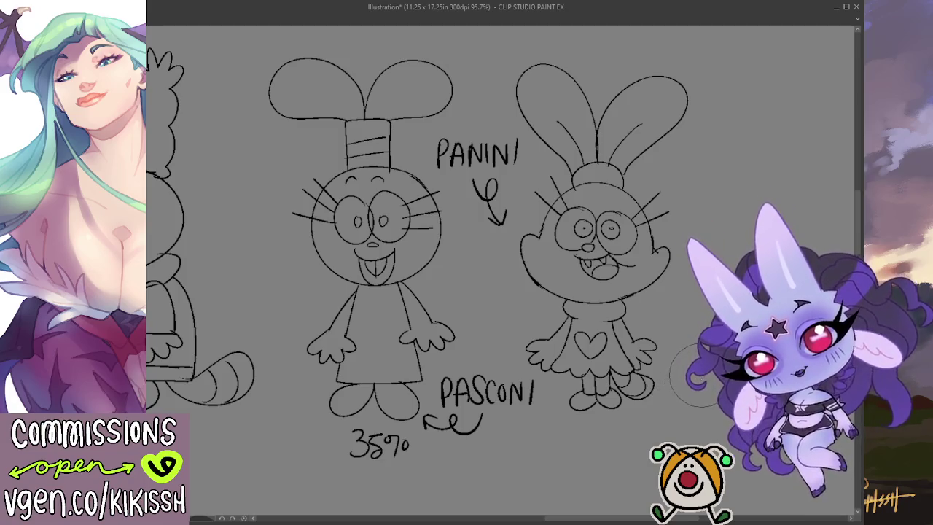
drag(673, 431, 688, 421)
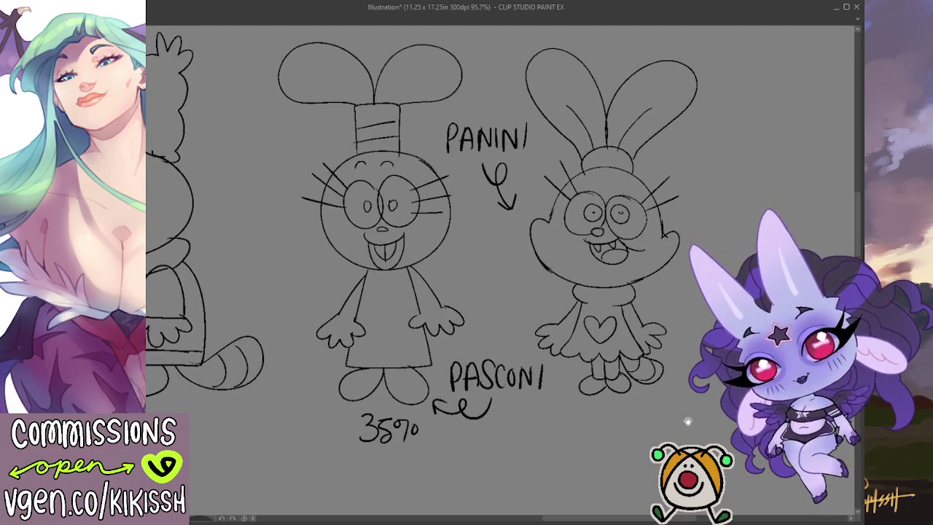
drag(687, 421, 697, 411)
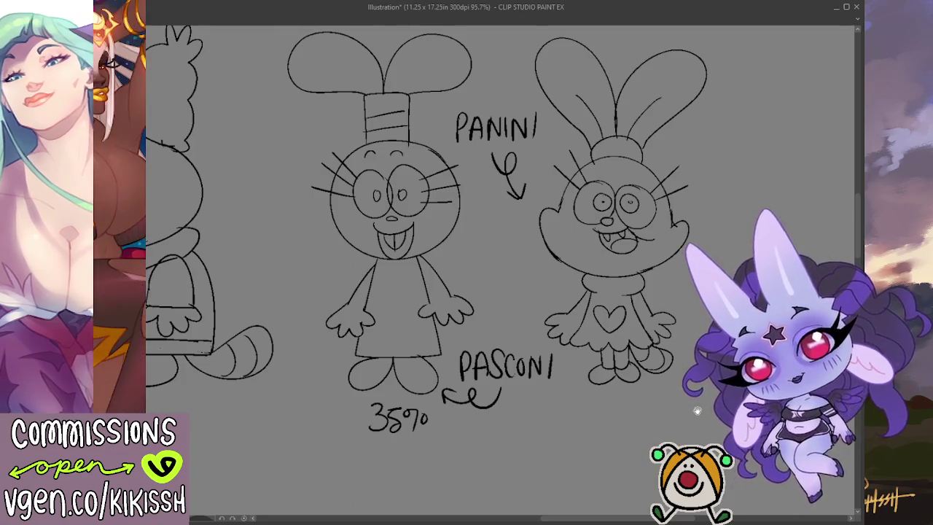
drag(697, 411, 693, 413)
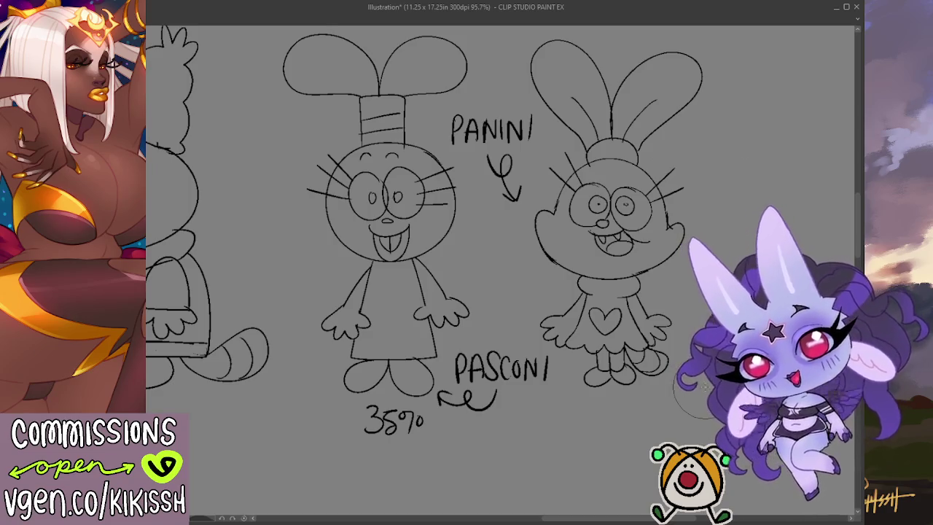
scroll(699, 388, down, 3)
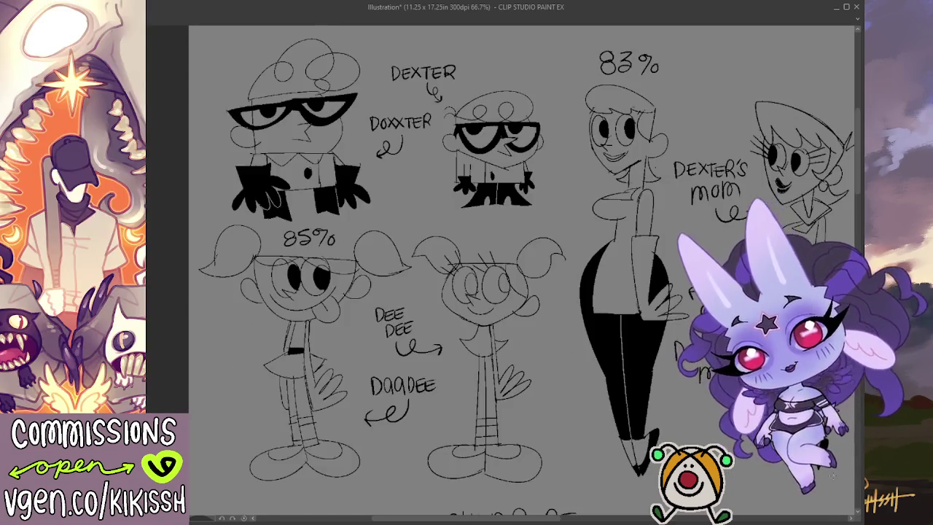
mouse_move(411, 379)
mouse_down()
mouse_move(411, 202)
mouse_move(446, 179)
mouse_move(321, 181)
mouse_up()
scroll(399, 177, up, 2)
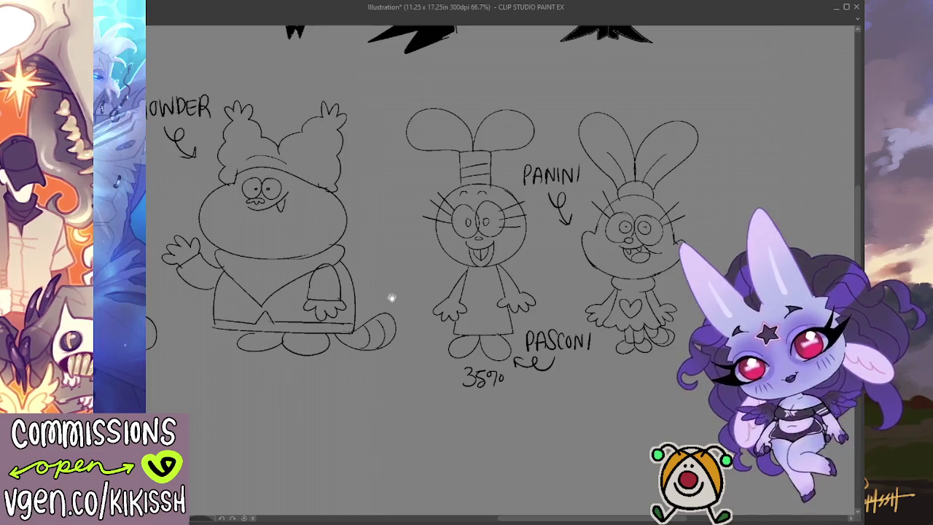
drag(390, 299, 401, 292)
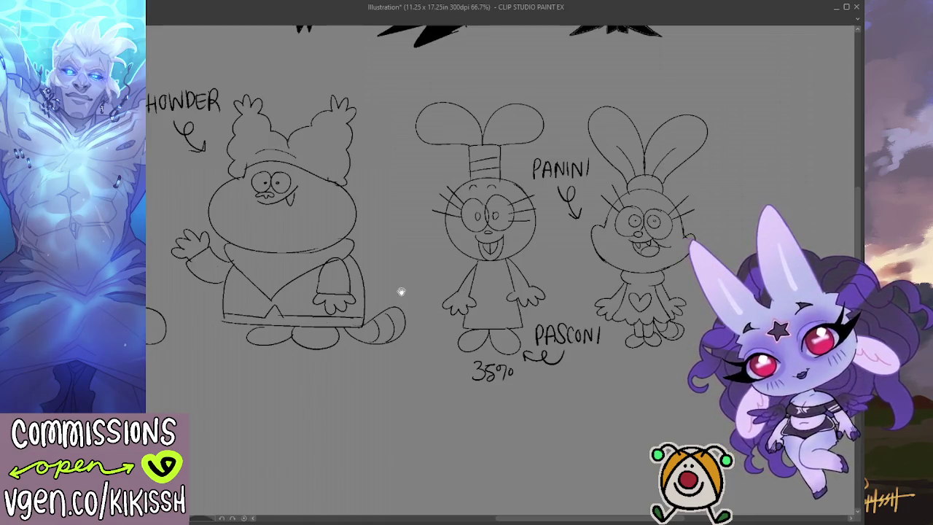
scroll(405, 320, up, 1)
scroll(430, 219, up, 2)
scroll(452, 438, up, 5)
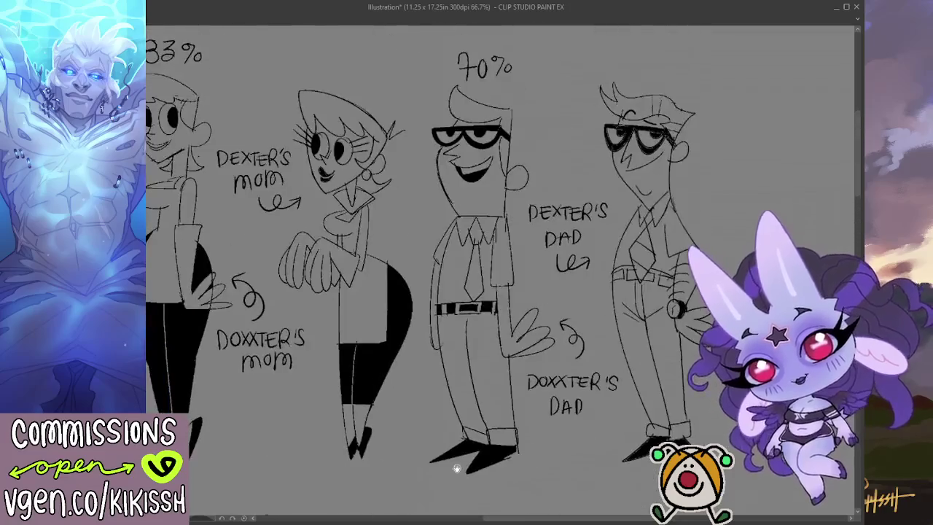
scroll(439, 458, left, 3)
scroll(496, 389, left, 1)
scroll(559, 381, left, 3)
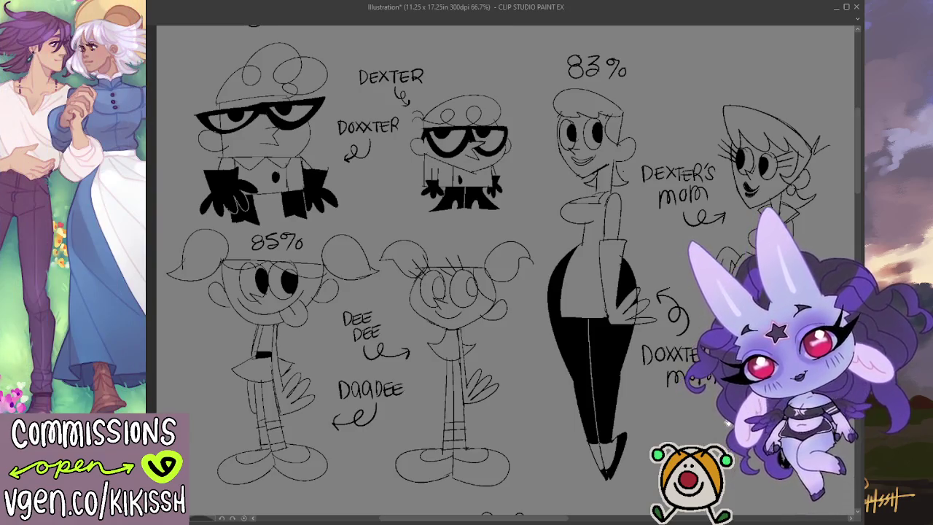
mouse_move(727, 423)
mouse_down()
mouse_move(467, 367)
mouse_move(306, 354)
mouse_move(310, 168)
mouse_move(257, 103)
mouse_move(357, 7)
mouse_up()
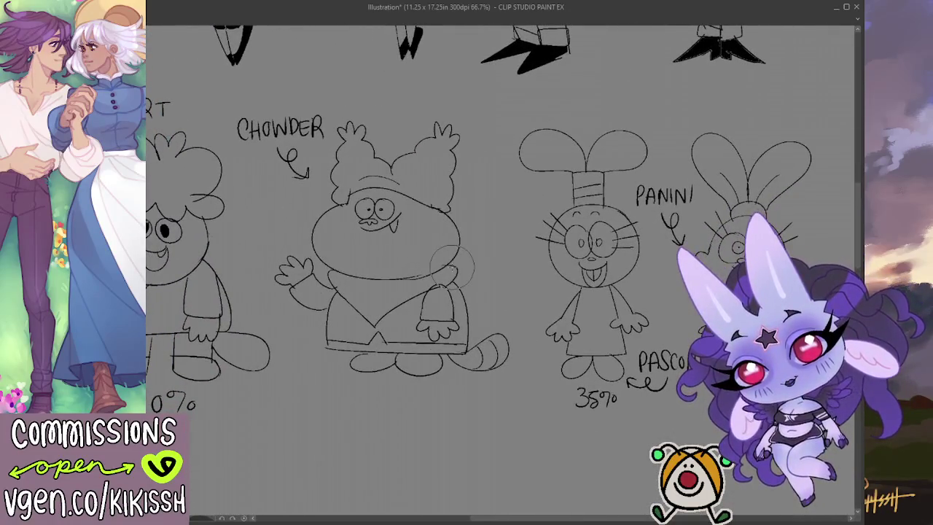
Zoom in to 121% and fill Panini's nose solid black.
scroll(493, 264, up, 3)
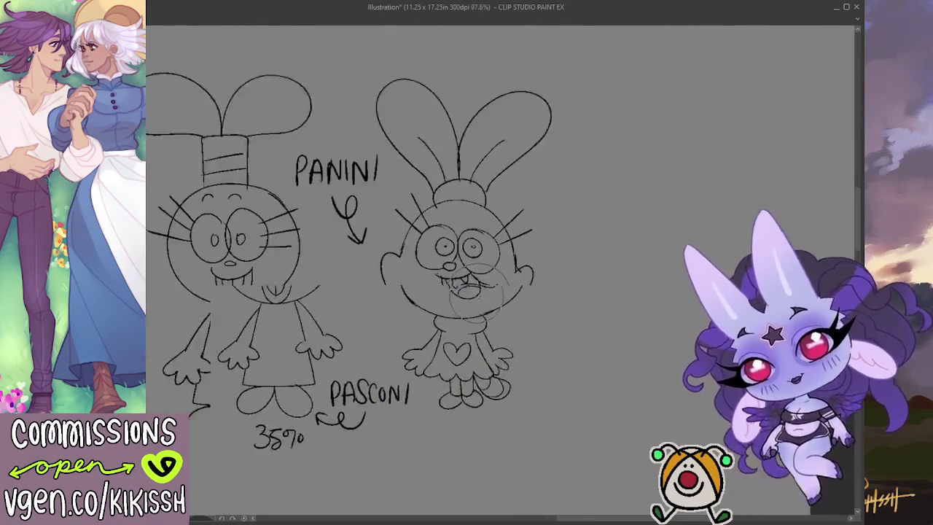
drag(573, 323, 585, 327)
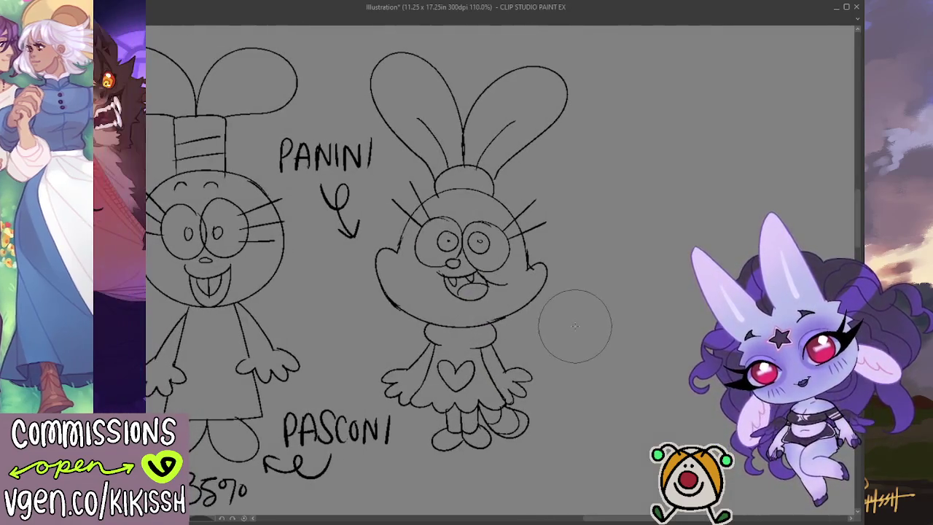
scroll(564, 324, up, 1)
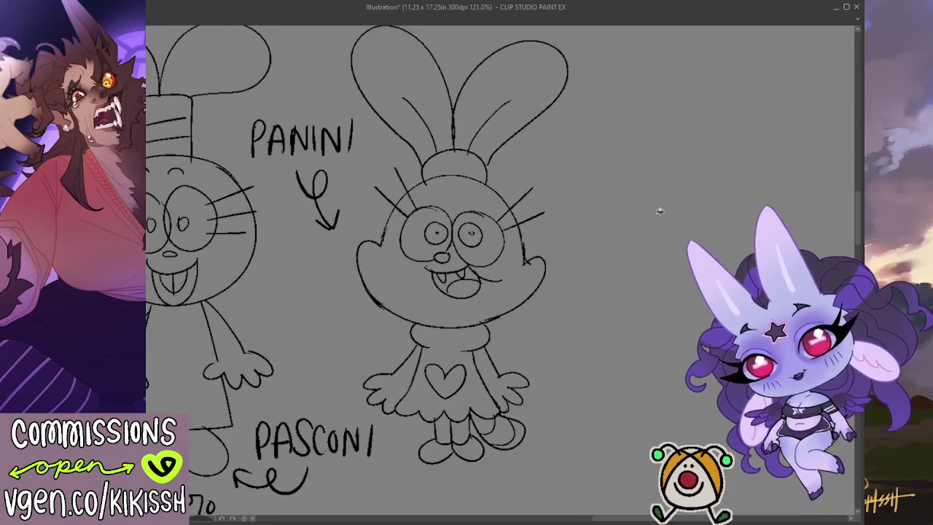
drag(446, 256, 459, 288)
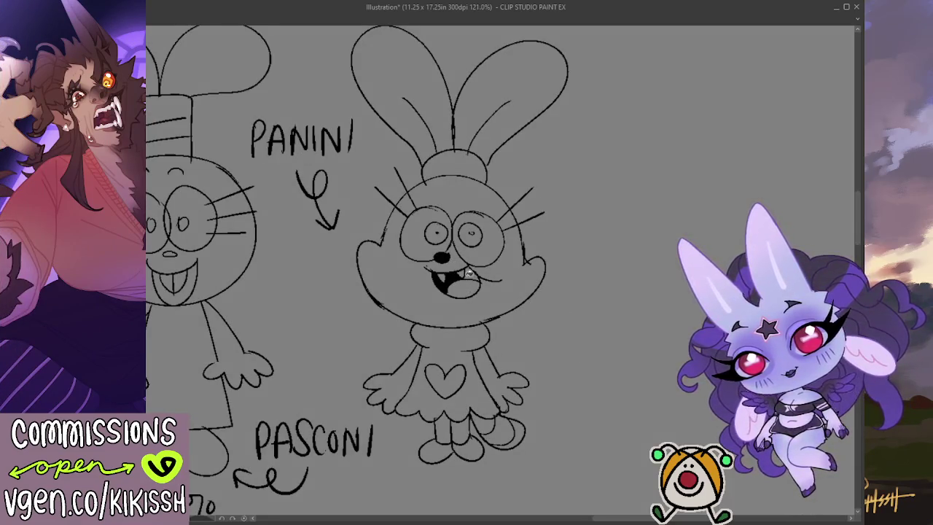
Fill Pasconi's nose, mouth and pupils solid black.
scroll(357, 272, left, 5)
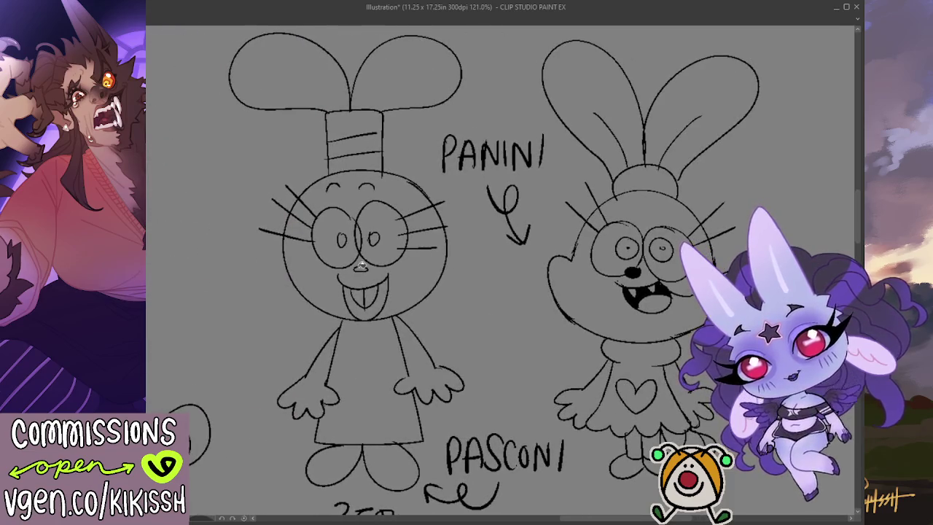
drag(359, 266, 388, 308)
scroll(452, 379, left, 2)
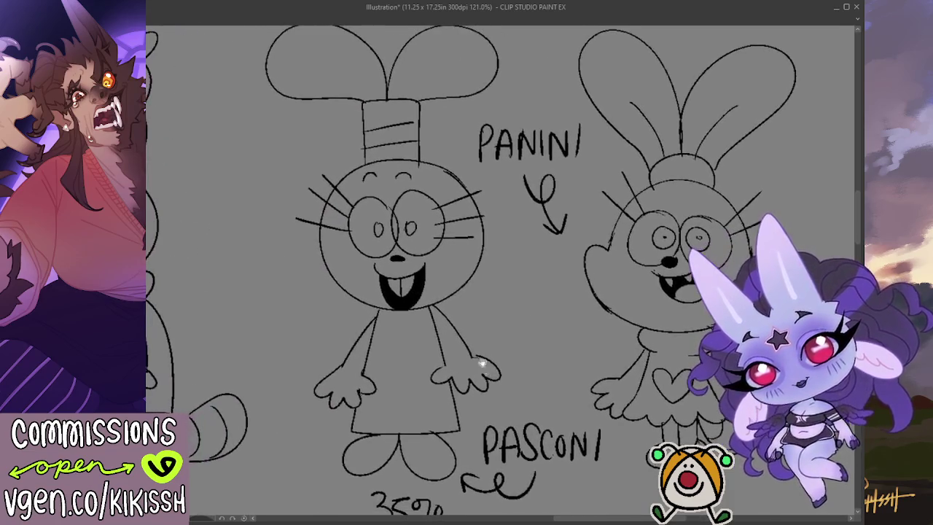
drag(413, 232, 378, 227)
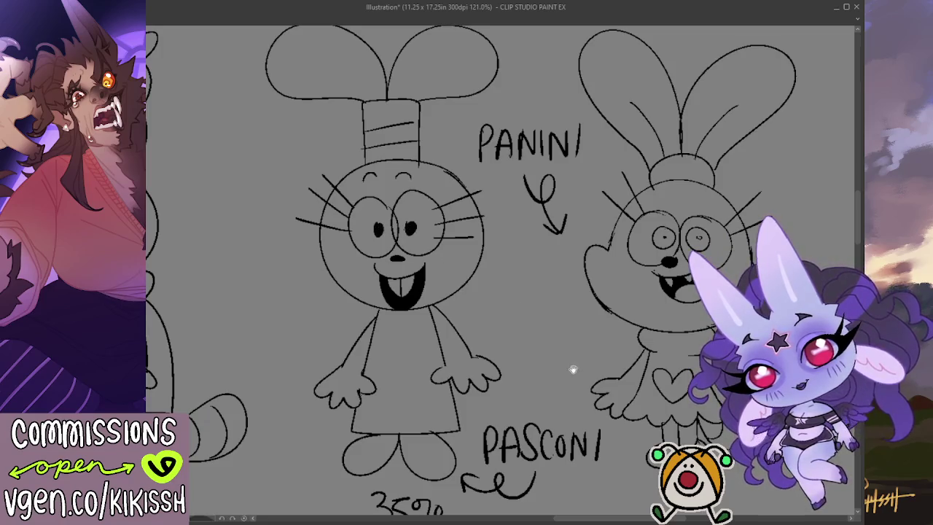
scroll(573, 370, down, 1)
scroll(573, 369, down, 1)
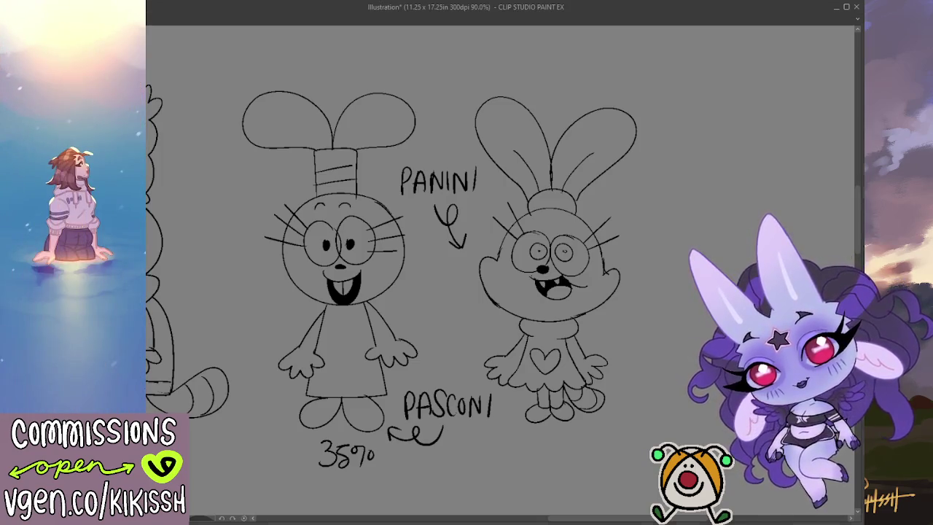
drag(729, 411, 716, 400)
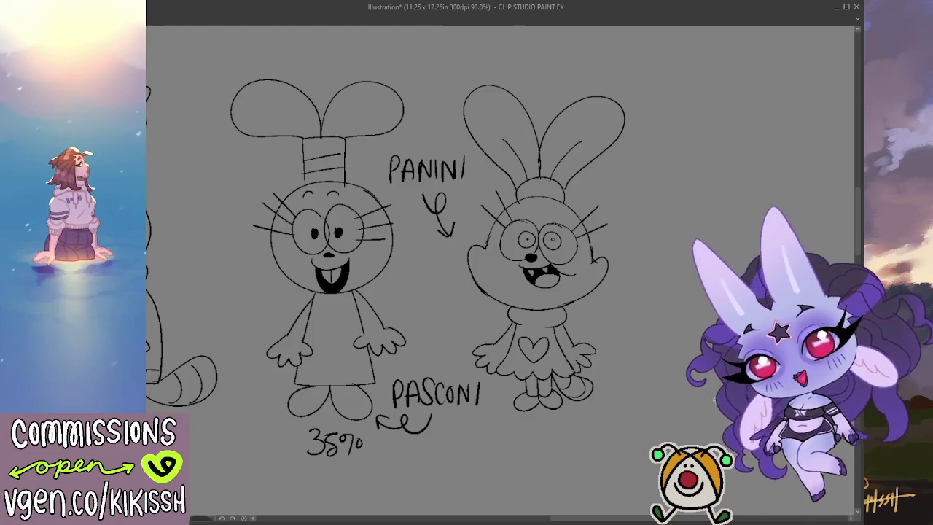
mouse_move(430, 430)
mouse_down()
mouse_move(634, 396)
mouse_move(699, 429)
mouse_up()
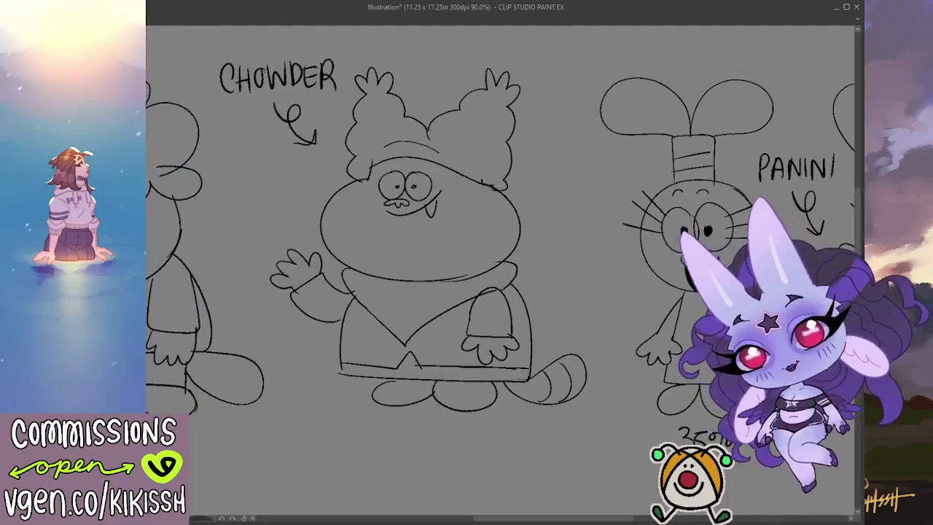
scroll(699, 428, down, 2)
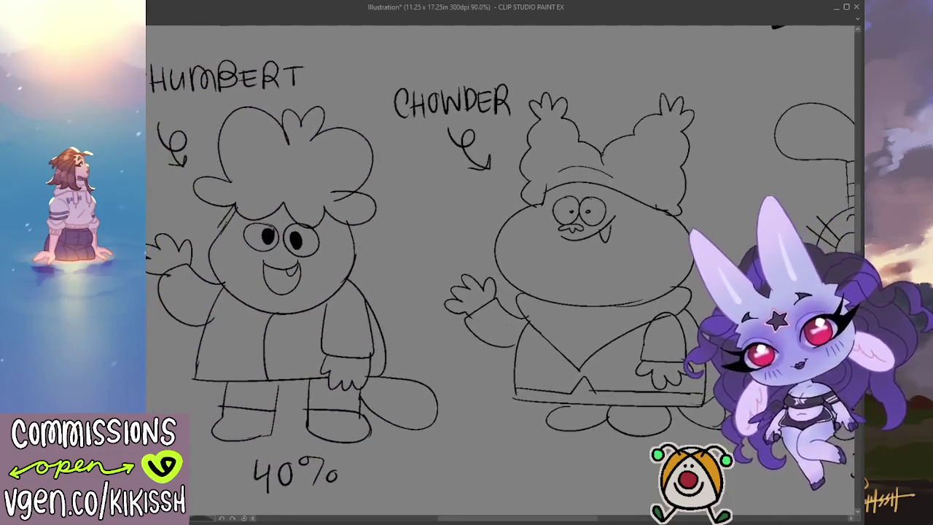
scroll(677, 403, down, 3)
mouse_move(677, 403)
mouse_down()
mouse_move(656, 511)
mouse_move(602, 486)
mouse_move(582, 461)
mouse_move(536, 199)
mouse_move(515, 232)
mouse_move(463, 204)
mouse_move(416, 202)
mouse_up()
scroll(640, 484, up, 2)
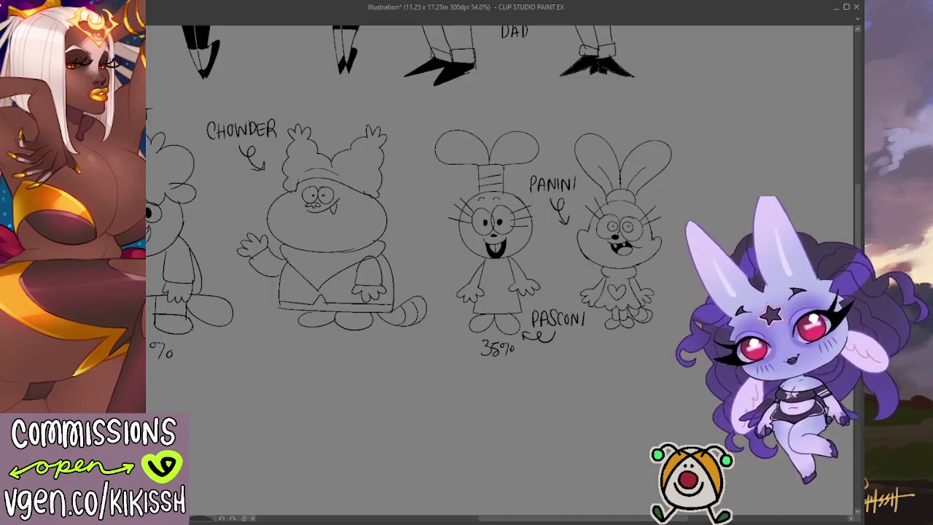
scroll(681, 340, down, 2)
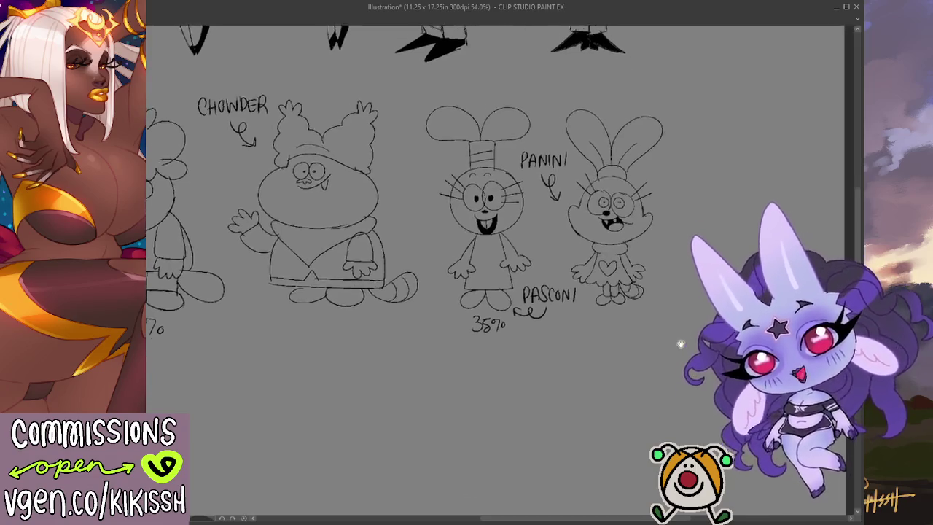
scroll(681, 302, down, 2)
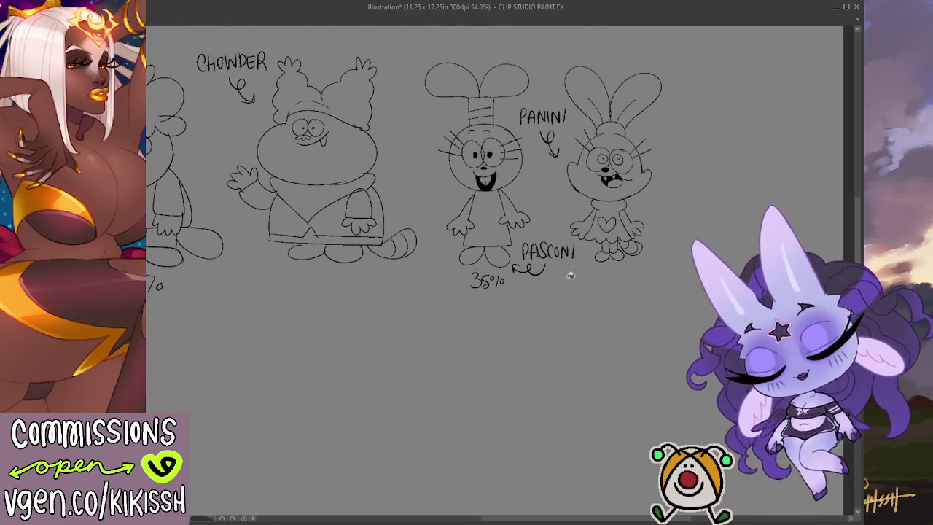
mouse_move(594, 304)
mouse_down()
mouse_move(605, 319)
mouse_move(646, 328)
mouse_up()
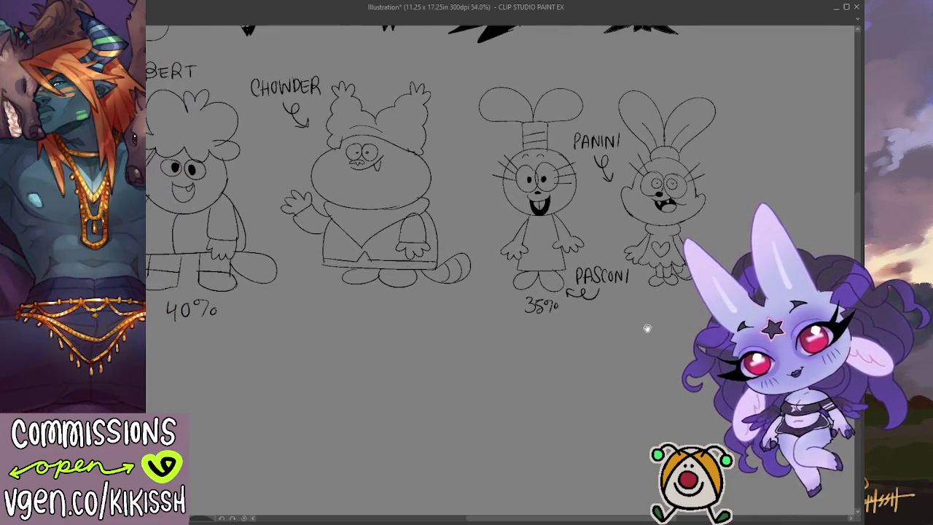
scroll(625, 323, up, 3)
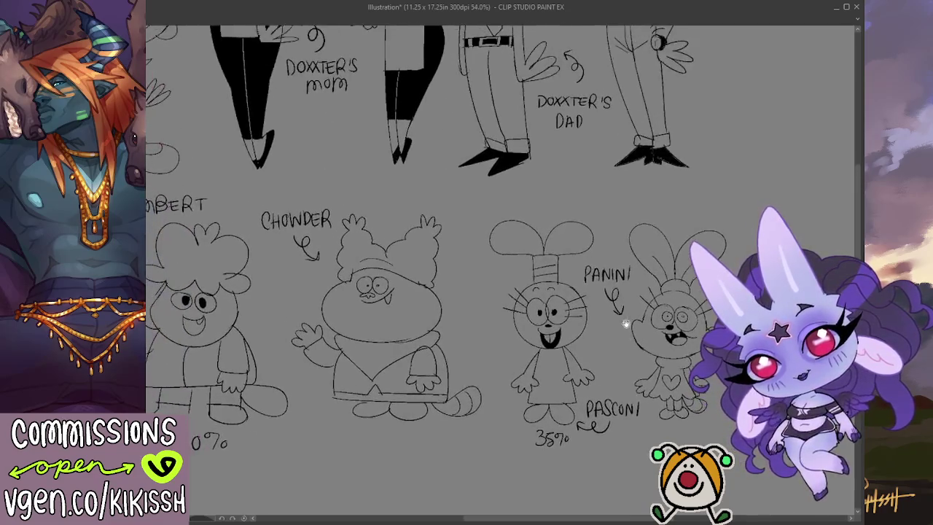
scroll(618, 417, up, 3)
mouse_move(618, 417)
mouse_down()
mouse_move(612, 508)
mouse_move(608, 377)
mouse_move(623, 214)
mouse_move(654, 155)
mouse_up()
drag(511, 303, 510, 284)
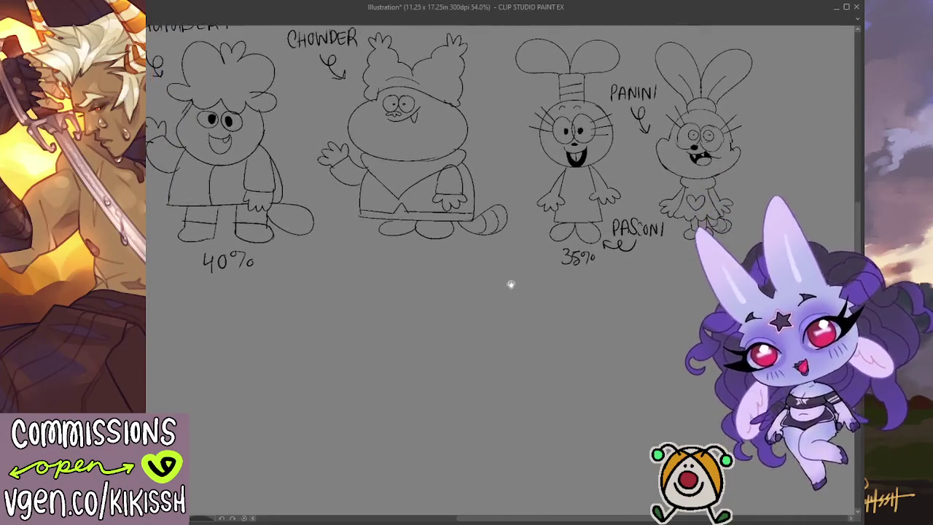
scroll(510, 285, up, 1)
scroll(538, 263, up, 1)
scroll(598, 238, up, 1)
scroll(527, 248, up, 1)
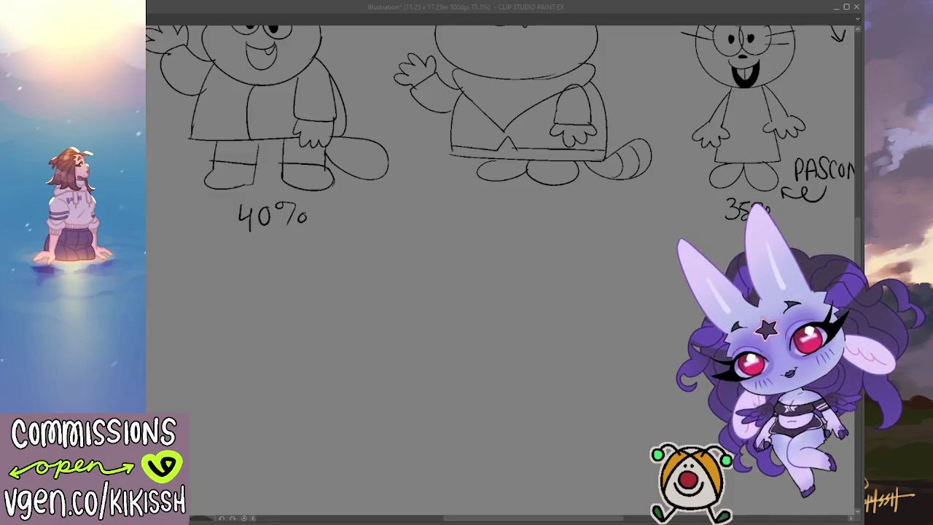
mouse_move(813, 234)
mouse_down()
mouse_move(630, 271)
mouse_move(437, 417)
mouse_move(381, 440)
mouse_up()
drag(343, 240, 408, 409)
drag(323, 273, 556, 361)
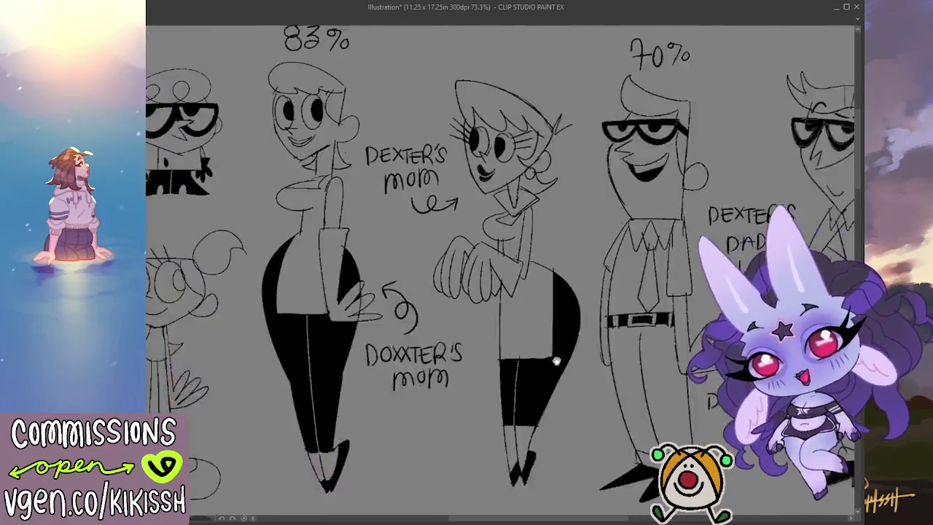
drag(343, 292, 431, 313)
mouse_move(314, 306)
mouse_down()
mouse_move(563, 337)
mouse_move(617, 375)
mouse_move(607, 347)
mouse_move(463, 338)
mouse_up()
drag(591, 312, 417, 314)
drag(526, 299, 290, 296)
mouse_move(435, 305)
mouse_down()
mouse_move(312, 290)
mouse_move(381, 177)
mouse_up()
drag(335, 438, 323, 182)
mouse_move(380, 379)
mouse_down()
mouse_move(262, 190)
mouse_move(247, 183)
mouse_move(679, 150)
mouse_up()
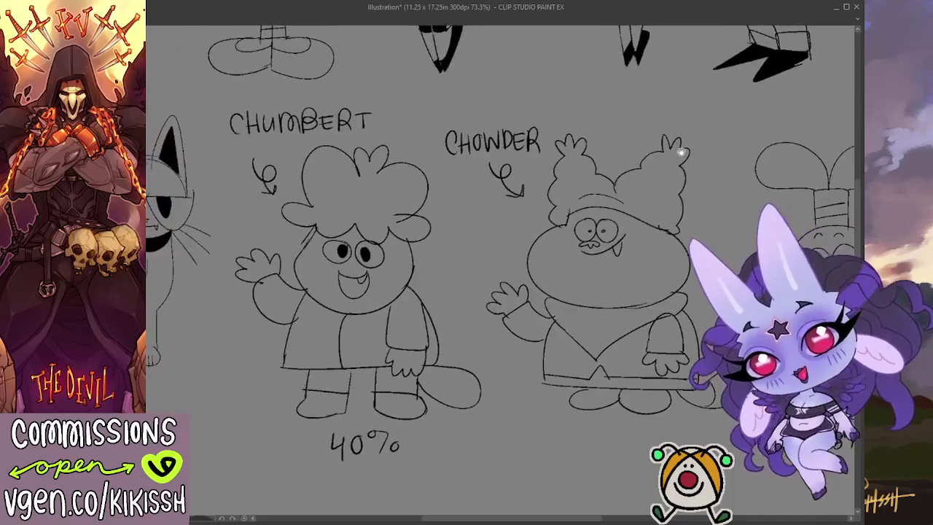
mouse_move(478, 285)
mouse_down()
mouse_move(524, 277)
mouse_move(490, 275)
mouse_up()
drag(642, 296, 412, 292)
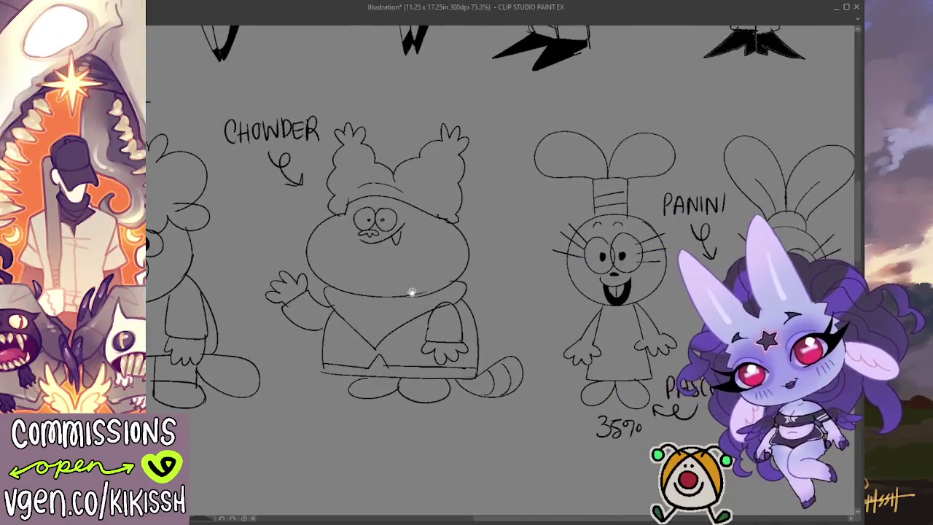
drag(628, 318, 418, 310)
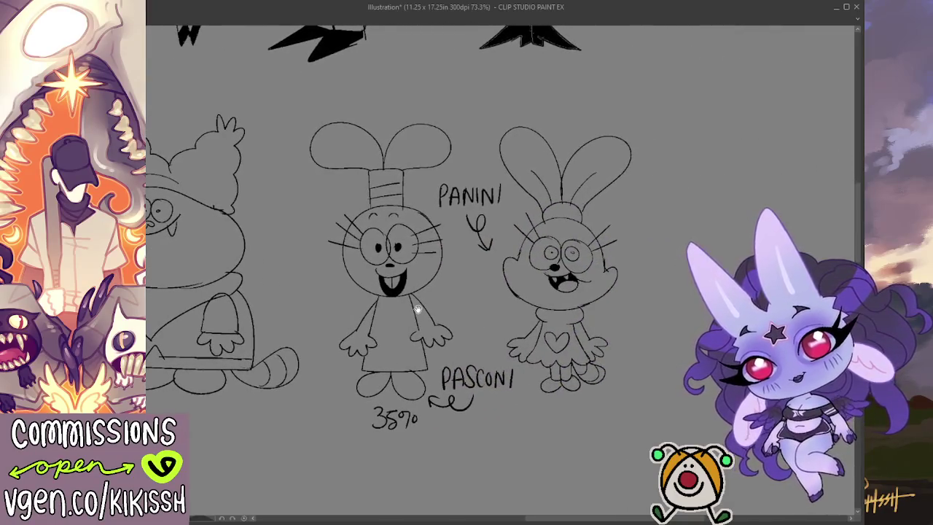
drag(386, 350, 618, 272)
scroll(517, 281, up, 2)
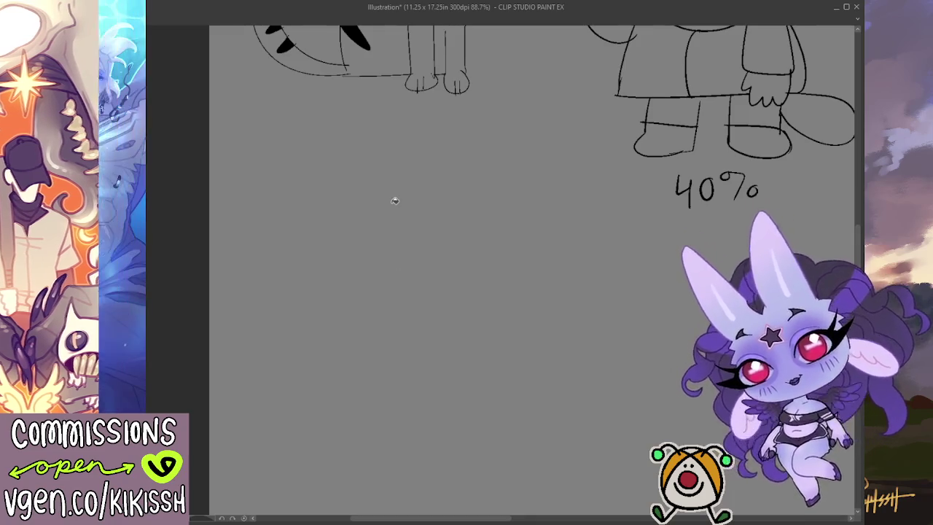
Draw the girl's round head outline with a hair line across it.
click(379, 242)
key(ctrl+z)
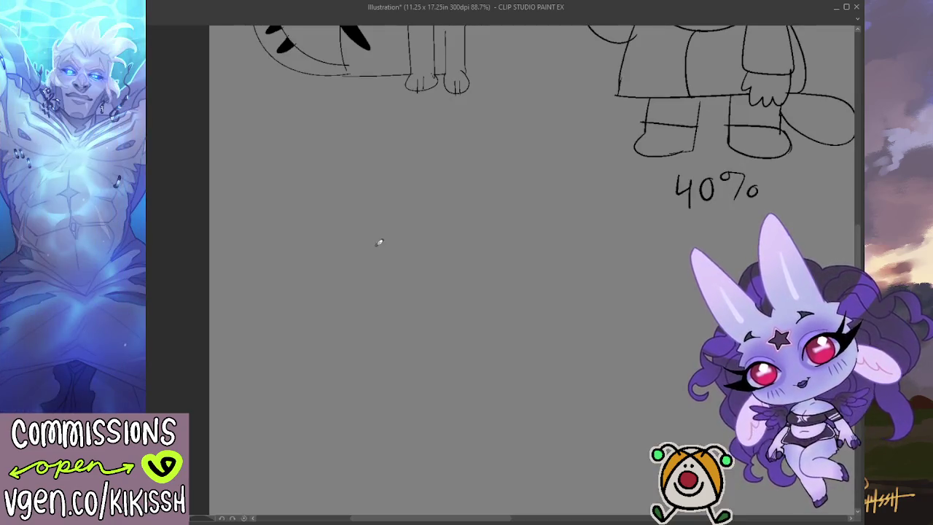
mouse_move(388, 261)
mouse_down()
mouse_move(400, 223)
mouse_move(404, 285)
mouse_move(386, 187)
mouse_move(381, 297)
mouse_move(388, 189)
mouse_up()
key(ctrl+z)
key(ctrl+z)
mouse_move(444, 211)
mouse_down()
mouse_move(416, 281)
mouse_move(412, 206)
mouse_up()
mouse_move(350, 228)
mouse_down()
mouse_move(389, 221)
mouse_move(401, 201)
mouse_up()
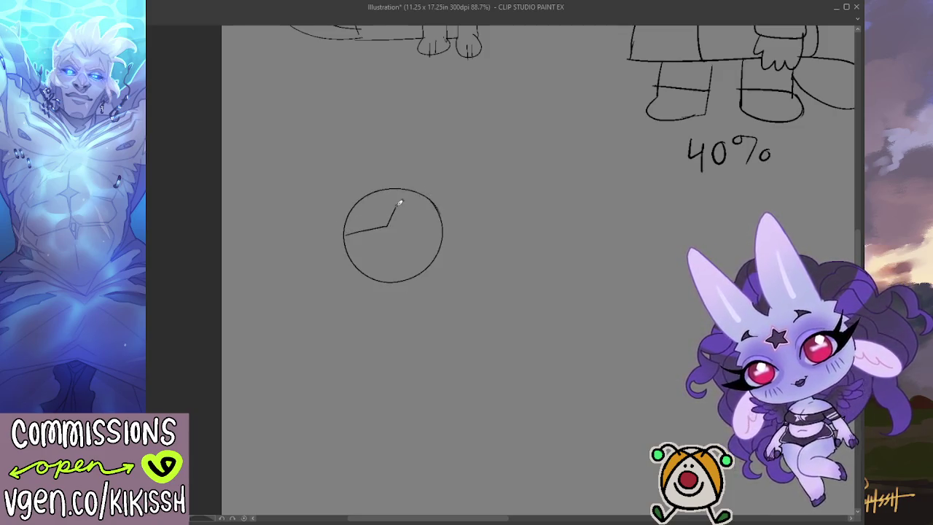
key(ctrl+z)
mouse_move(344, 235)
mouse_down()
mouse_move(365, 232)
mouse_move(369, 216)
mouse_move(428, 219)
mouse_up()
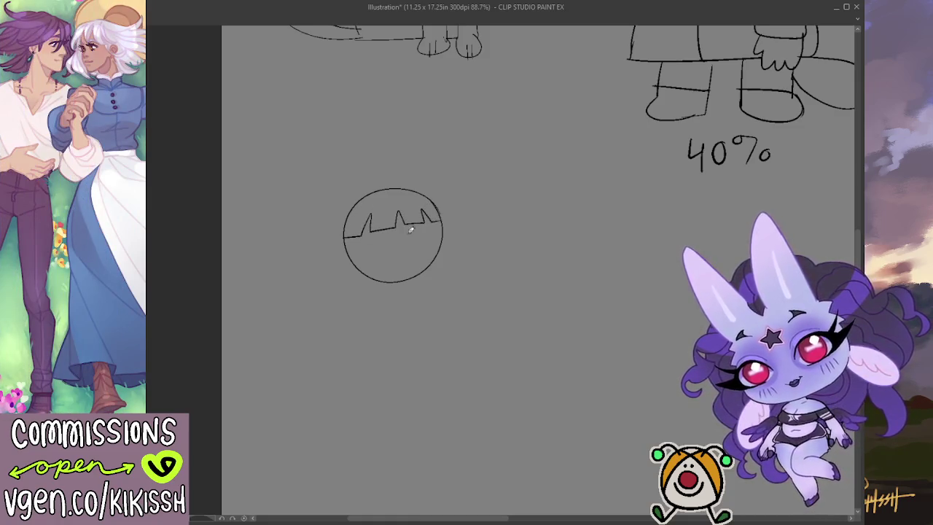
Add big eye outlines inside the head and a tall pointed hair tuft above it.
drag(353, 254, 390, 250)
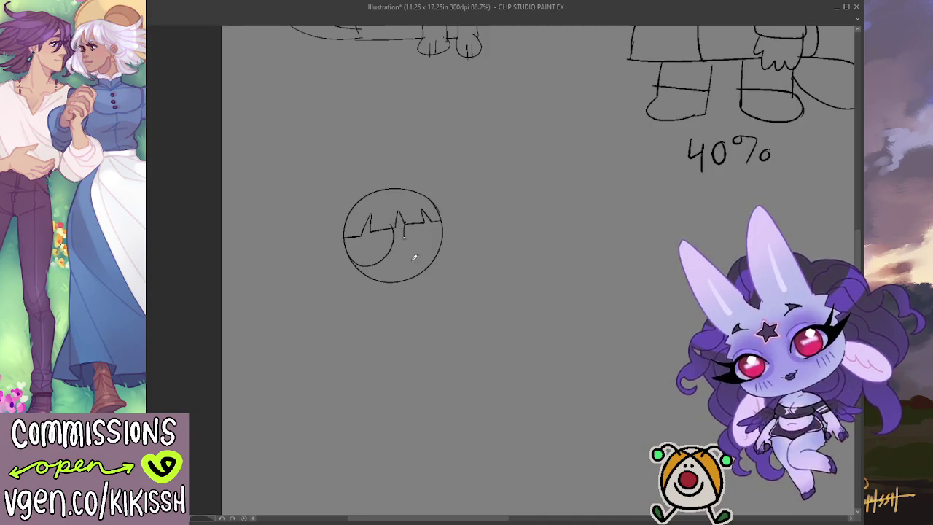
mouse_move(414, 256)
mouse_down()
mouse_move(437, 251)
mouse_move(403, 256)
mouse_move(383, 234)
mouse_move(390, 256)
mouse_move(389, 232)
mouse_move(418, 233)
mouse_move(430, 216)
mouse_up()
key(ctrl+z)
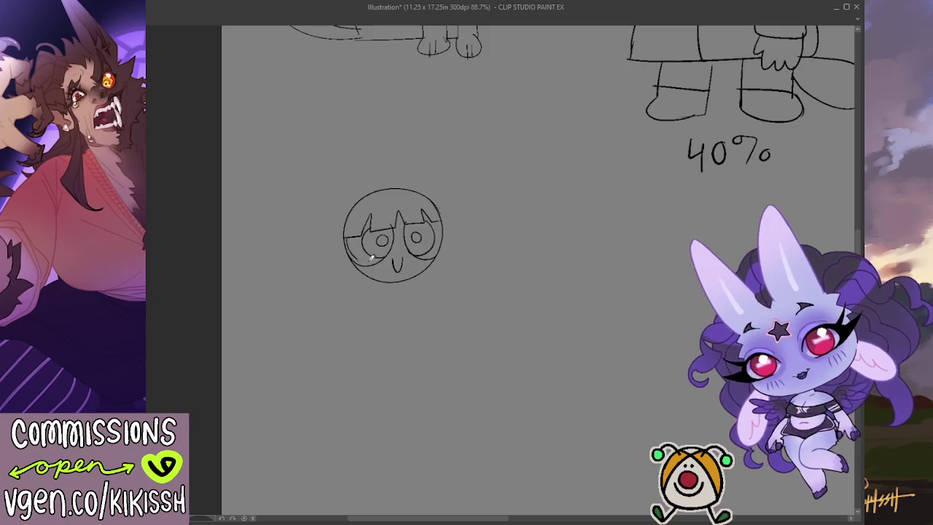
mouse_move(412, 233)
mouse_down()
mouse_move(421, 241)
mouse_move(360, 251)
mouse_move(377, 263)
mouse_up()
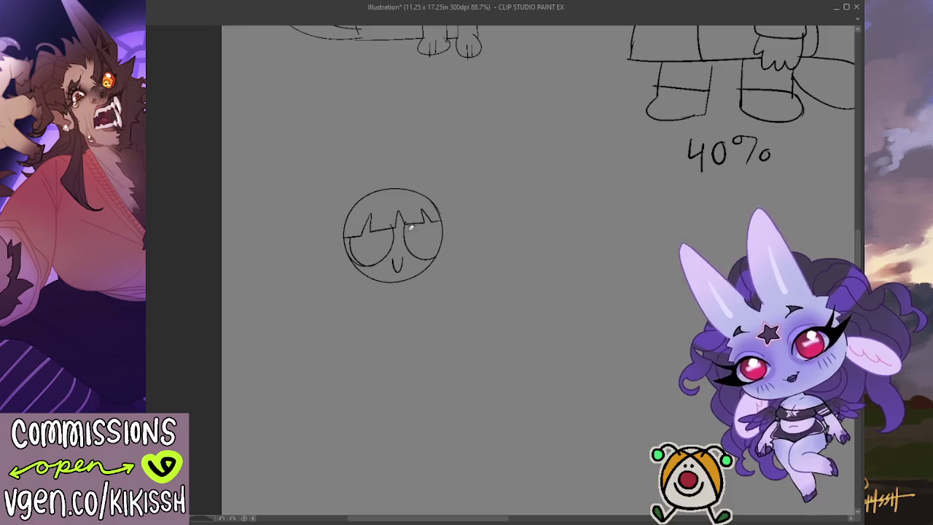
mouse_move(411, 228)
mouse_down()
mouse_move(427, 255)
mouse_move(433, 227)
mouse_move(368, 252)
mouse_move(380, 255)
mouse_up()
mouse_move(363, 201)
mouse_down()
mouse_move(386, 190)
mouse_move(426, 197)
mouse_up()
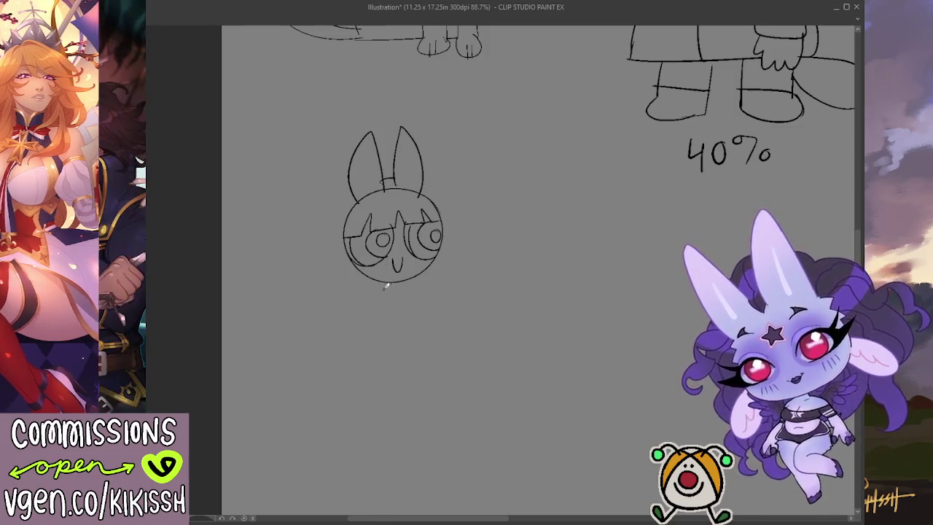
Sketch the body with left and right legs below the head.
drag(380, 286, 369, 349)
key(ctrl+z)
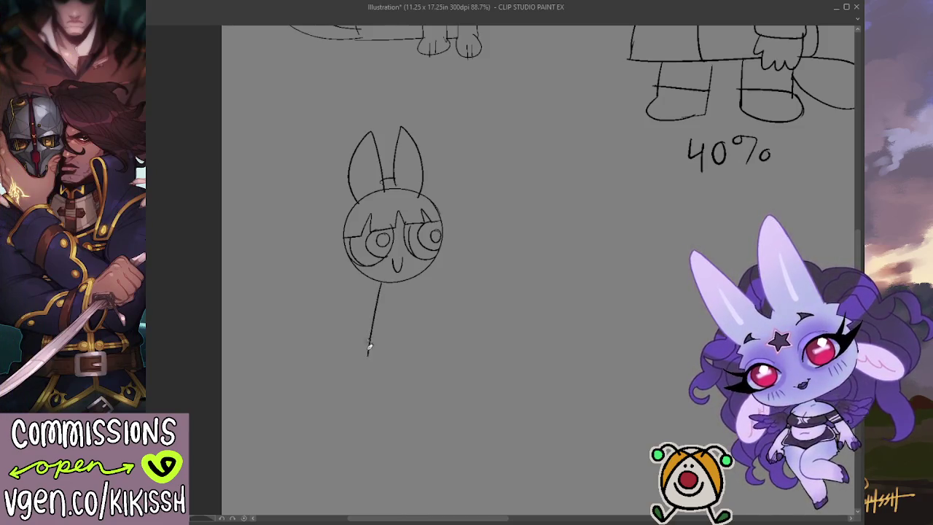
key(ctrl+z)
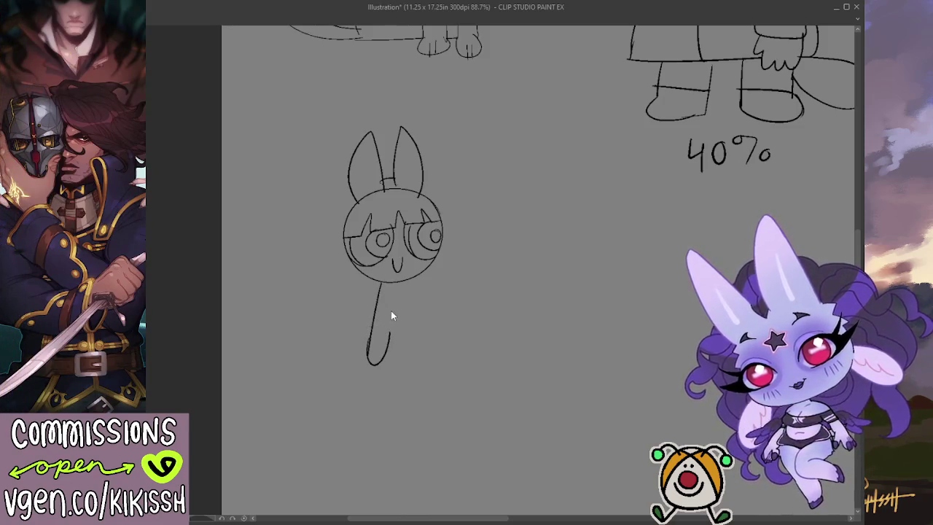
key(ctrl+z)
mouse_move(377, 299)
mouse_down()
mouse_move(390, 339)
mouse_move(394, 310)
mouse_move(414, 315)
mouse_move(416, 286)
mouse_up()
key(ctrl+z)
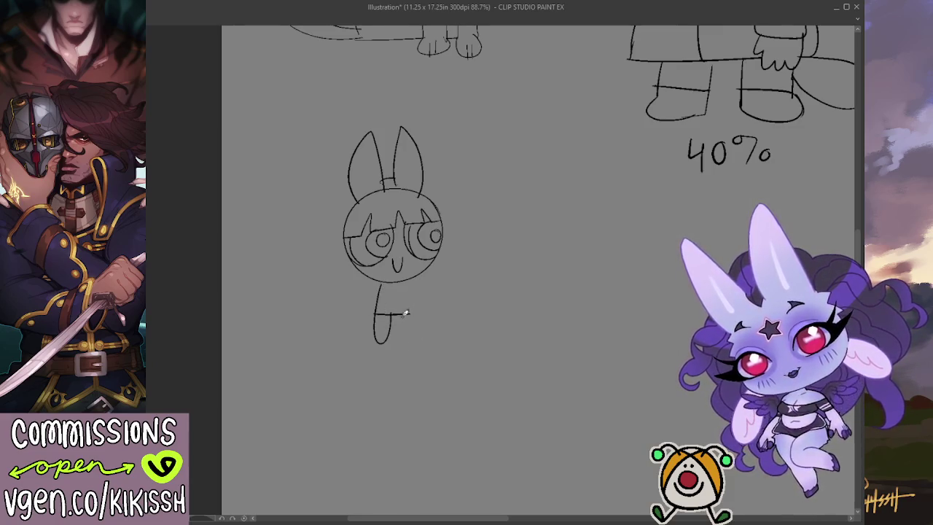
drag(407, 331, 412, 279)
key(ctrl+z)
mouse_move(403, 312)
mouse_down()
mouse_move(415, 280)
mouse_move(417, 299)
mouse_move(410, 290)
mouse_move(358, 306)
mouse_move(375, 307)
mouse_move(418, 275)
mouse_move(443, 280)
mouse_up()
Redraw the right arm and add long hair down the figure's left side.
key(ctrl+z)
key(ctrl+z)
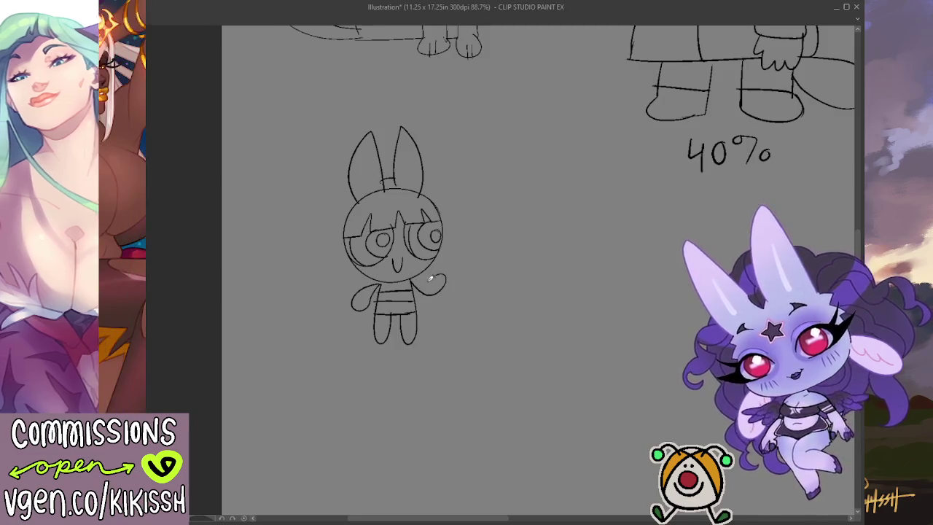
key(ctrl+z)
drag(413, 286, 417, 275)
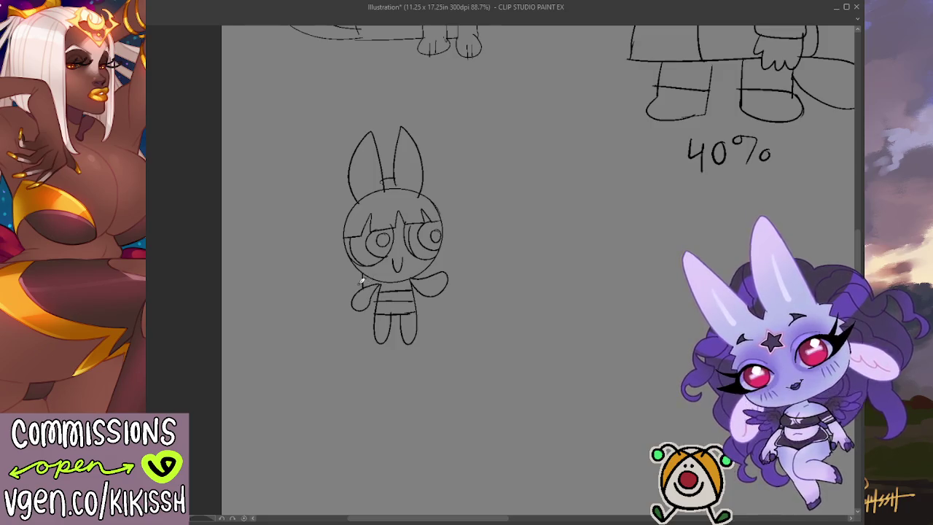
mouse_move(350, 253)
mouse_down()
mouse_move(330, 307)
mouse_move(391, 328)
mouse_move(460, 304)
mouse_up()
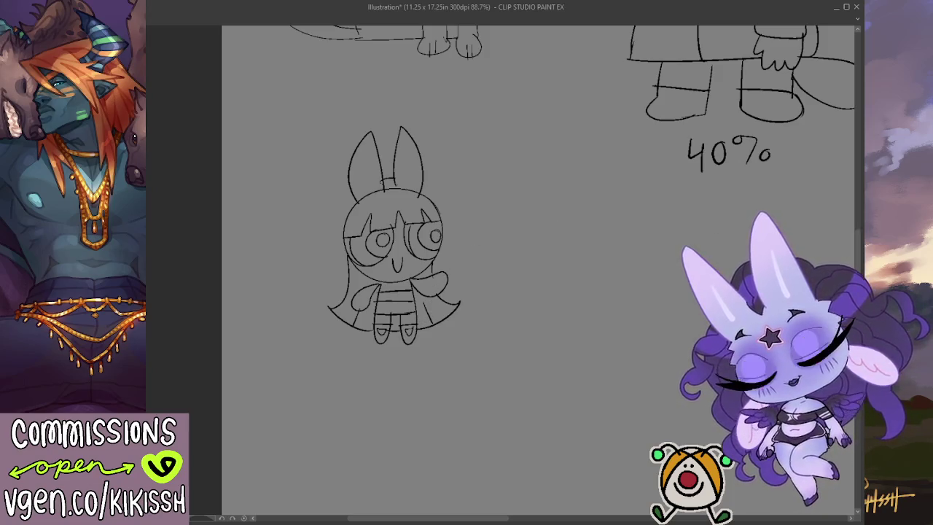
Fill the pupils, shoes and waistband black and add faint face guide lines.
mouse_move(425, 228)
mouse_down()
mouse_move(435, 242)
mouse_move(376, 249)
mouse_up()
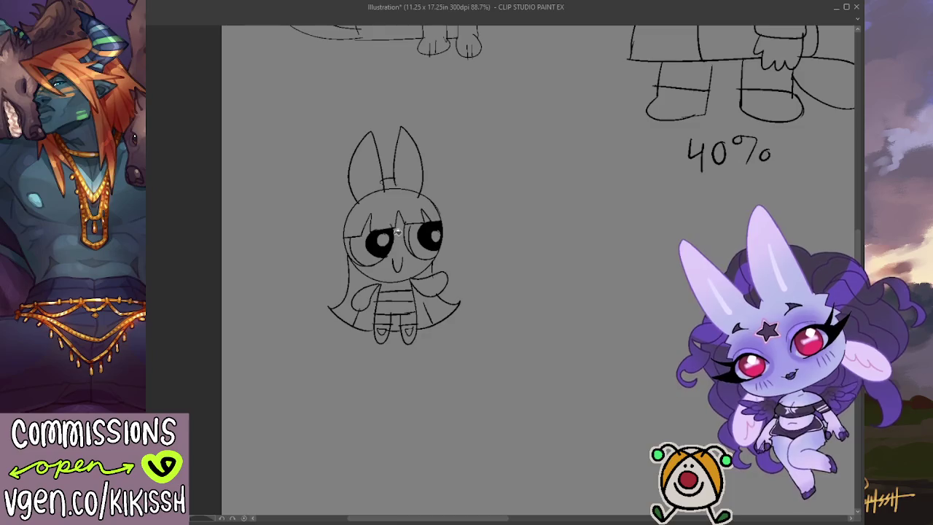
drag(376, 327, 411, 337)
drag(379, 295, 414, 296)
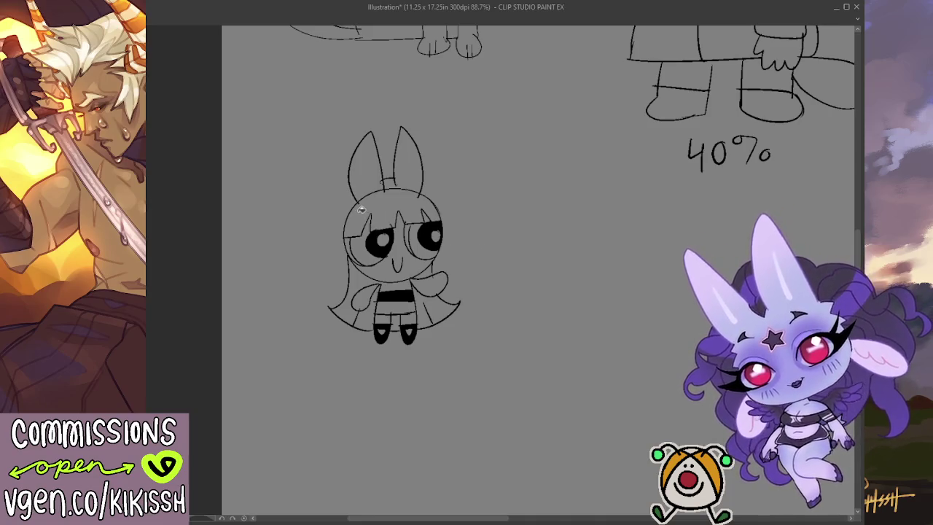
mouse_move(515, 232)
mouse_down()
mouse_move(486, 232)
mouse_move(469, 250)
mouse_up()
drag(337, 251, 386, 277)
drag(365, 218, 331, 263)
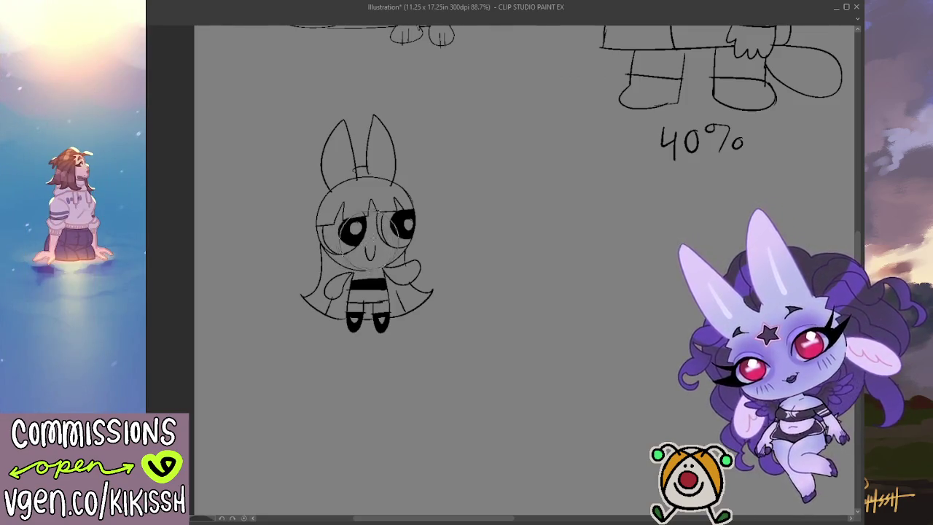
Shift the view beside the figure and undo the second head circle attempts.
mouse_move(506, 215)
mouse_down()
mouse_move(462, 191)
mouse_move(396, 204)
mouse_move(484, 194)
mouse_move(428, 254)
mouse_move(474, 179)
mouse_up()
key(ctrl+z)
key(ctrl+z)
key(ctrl+z)
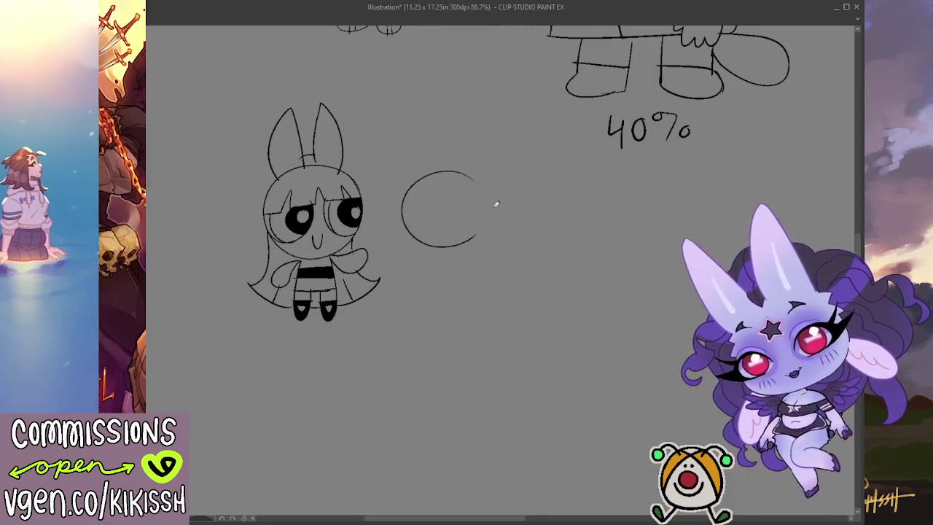
key(ctrl+z)
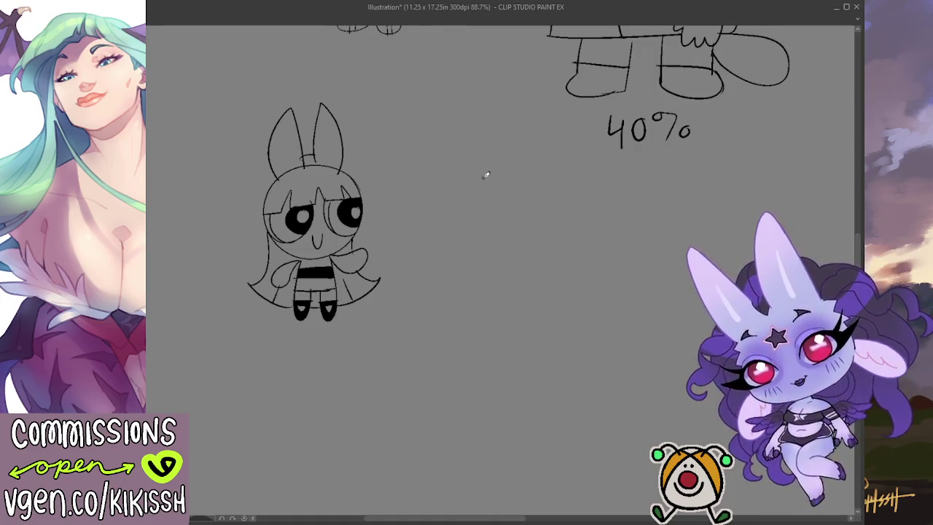
Try an outline for the second girl's head, then undo the stray arc.
drag(485, 173, 415, 209)
key(ctrl+z)
Retry the second head's arc and draw zigzag bangs across the hairline.
mouse_move(464, 172)
mouse_down()
mouse_move(420, 174)
mouse_move(496, 179)
mouse_move(418, 167)
mouse_move(485, 242)
mouse_move(443, 89)
mouse_move(456, 162)
mouse_move(472, 151)
mouse_move(495, 95)
mouse_move(502, 181)
mouse_move(506, 91)
mouse_move(502, 183)
mouse_up()
key(ctrl+z)
key(ctrl+z)
key(ctrl+z)
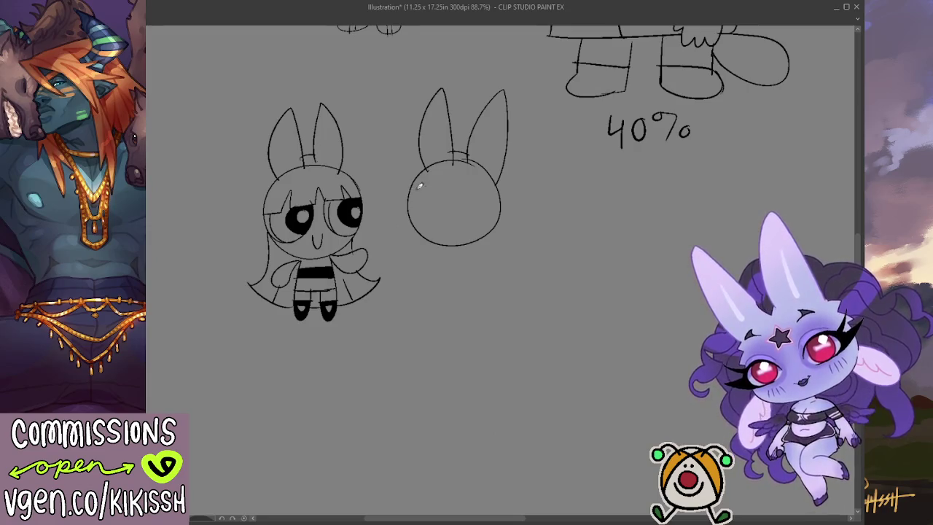
mouse_move(427, 188)
mouse_down()
mouse_move(439, 172)
mouse_move(438, 192)
mouse_move(454, 170)
mouse_move(455, 188)
mouse_move(471, 191)
mouse_up()
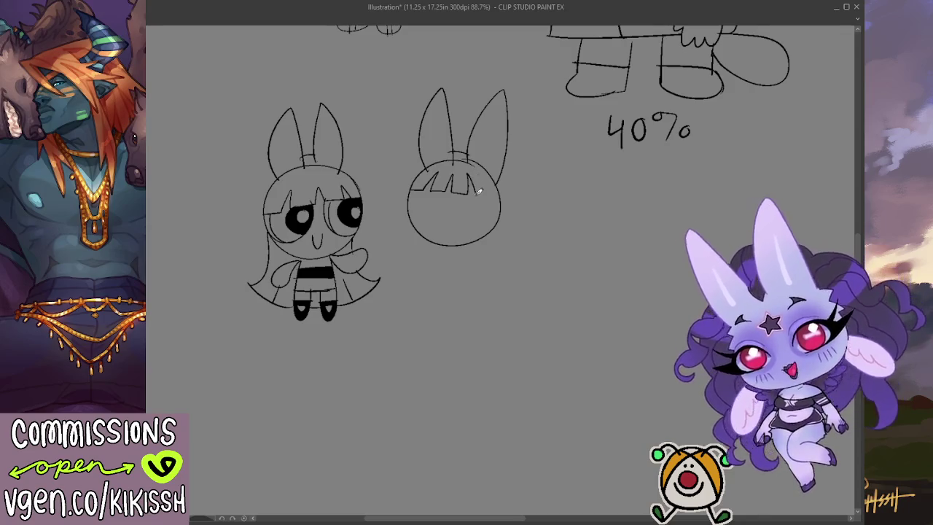
mouse_move(470, 169)
mouse_down()
mouse_move(499, 195)
mouse_move(421, 232)
mouse_move(437, 231)
mouse_up()
key(ctrl+z)
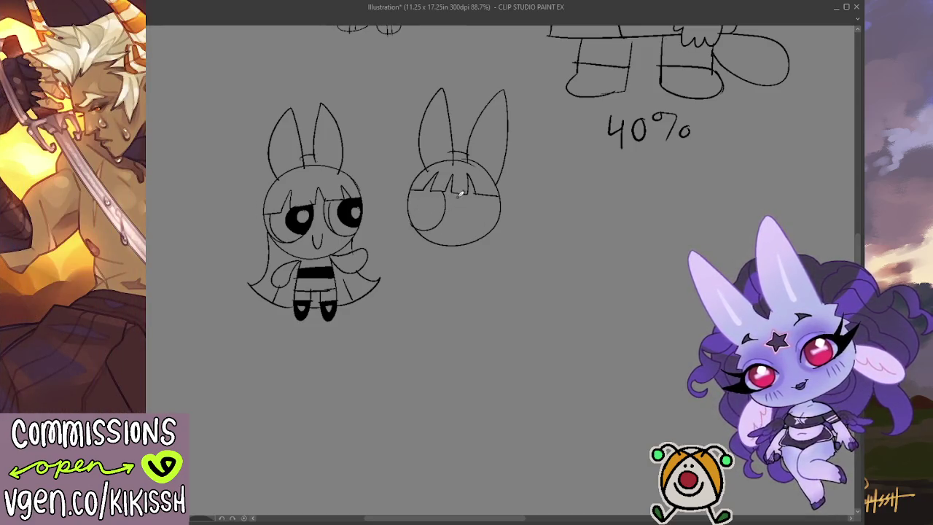
Draw the second girl's eye curves, redoing them until they sit right.
drag(461, 193, 462, 224)
key(ctrl+z)
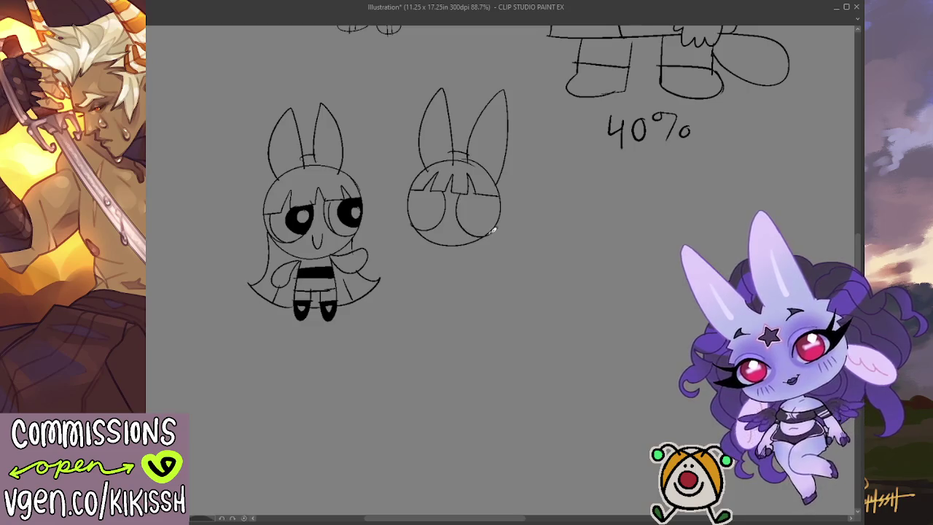
key(ctrl+z)
mouse_move(462, 191)
mouse_down()
mouse_move(464, 225)
mouse_move(412, 207)
mouse_up()
key(ctrl+z)
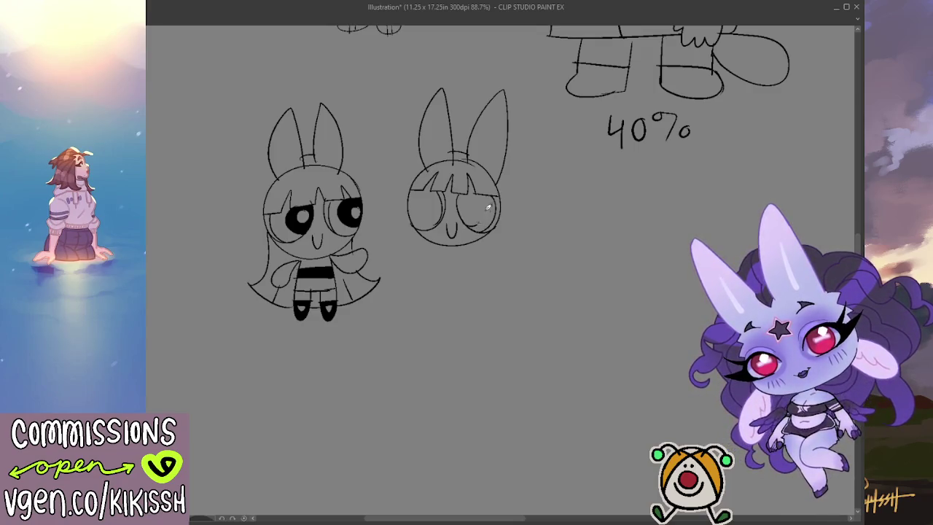
Add the eye circles, fill both eyes black, and start a body line below the chin.
mouse_move(490, 211)
mouse_down()
mouse_move(475, 196)
mouse_move(414, 216)
mouse_move(419, 224)
mouse_move(436, 206)
mouse_up()
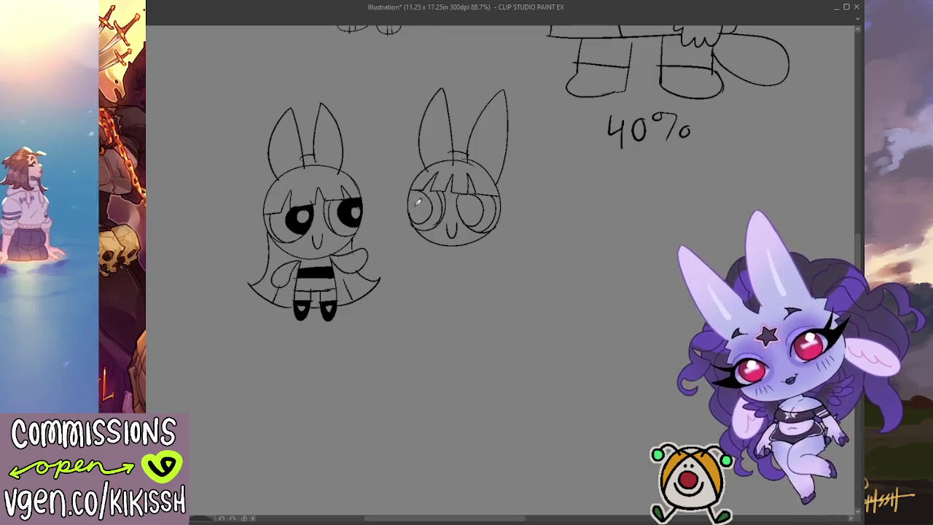
drag(427, 198, 423, 204)
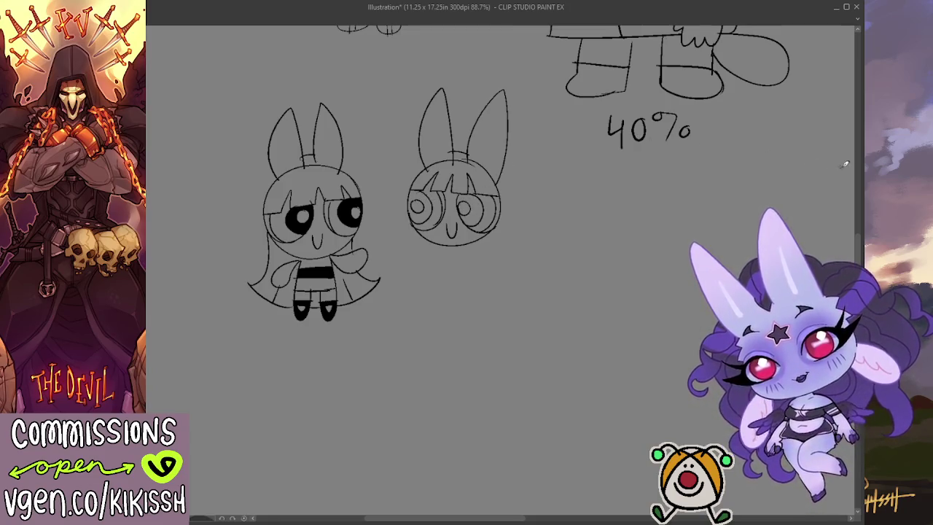
click(420, 208)
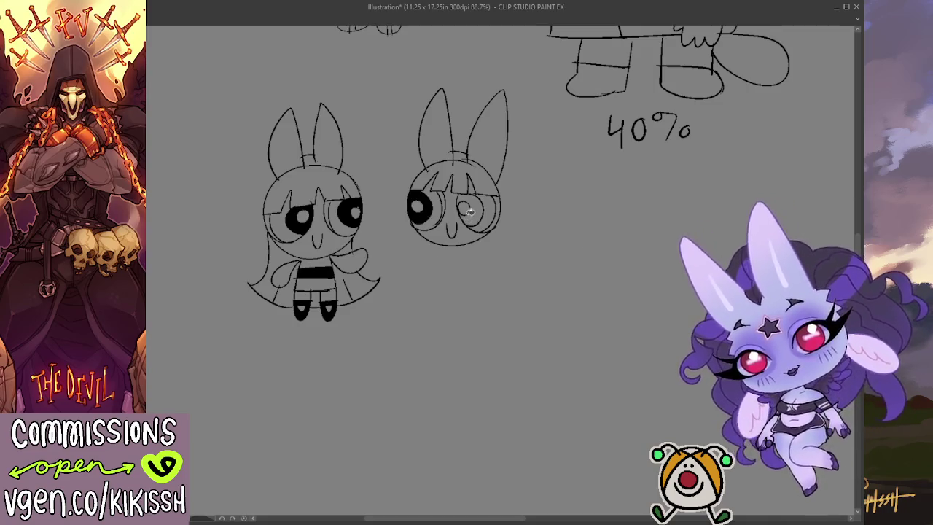
click(471, 210)
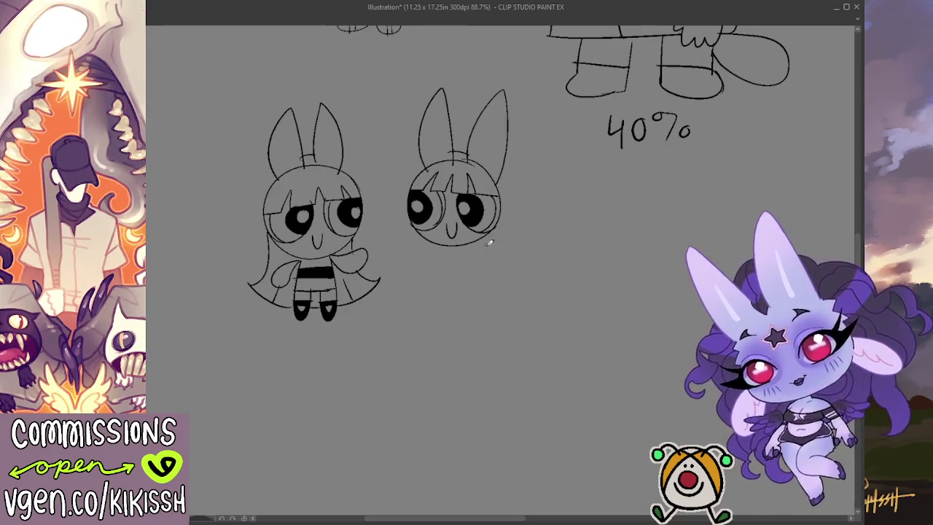
drag(444, 246, 439, 281)
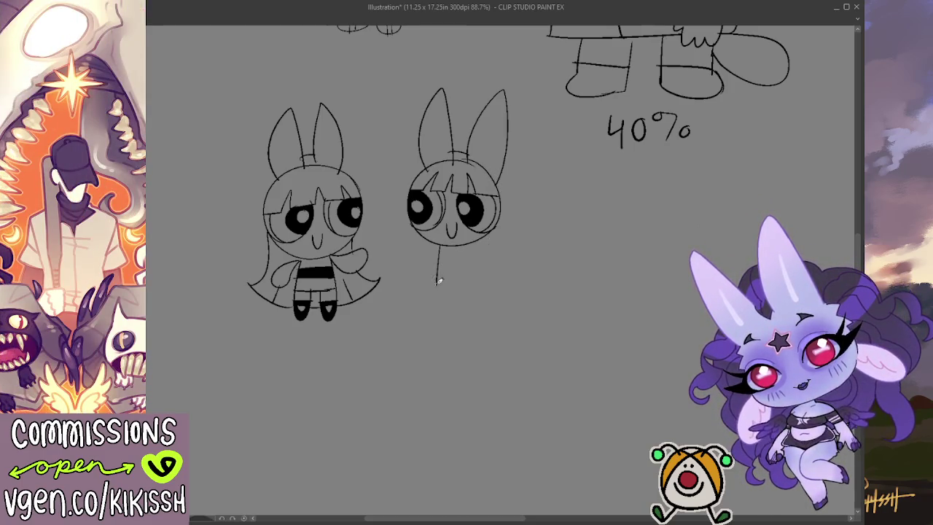
Sketch the torso, waist and legs beneath the second head, redoing shaky strokes.
drag(442, 243, 433, 299)
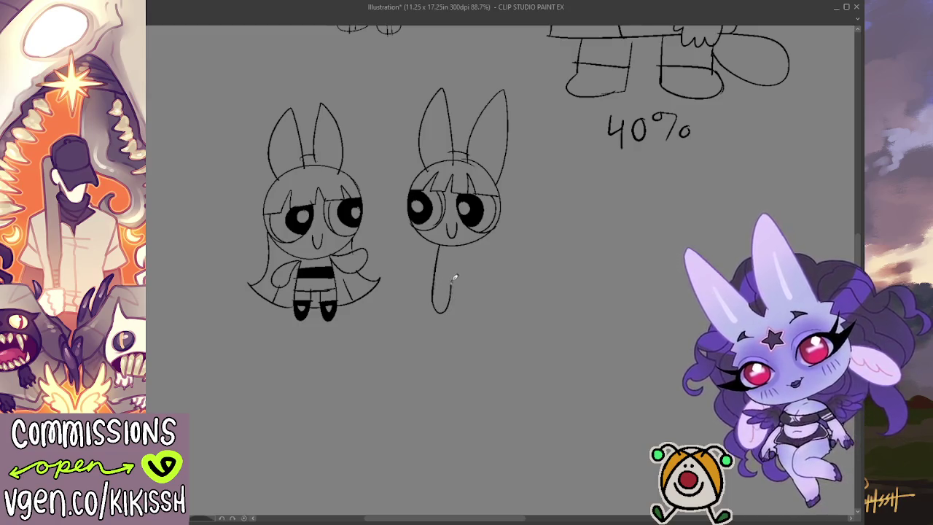
key(ctrl+z)
mouse_move(437, 272)
mouse_down()
mouse_move(461, 280)
mouse_move(479, 271)
mouse_up()
key(ctrl+z)
key(ctrl+z)
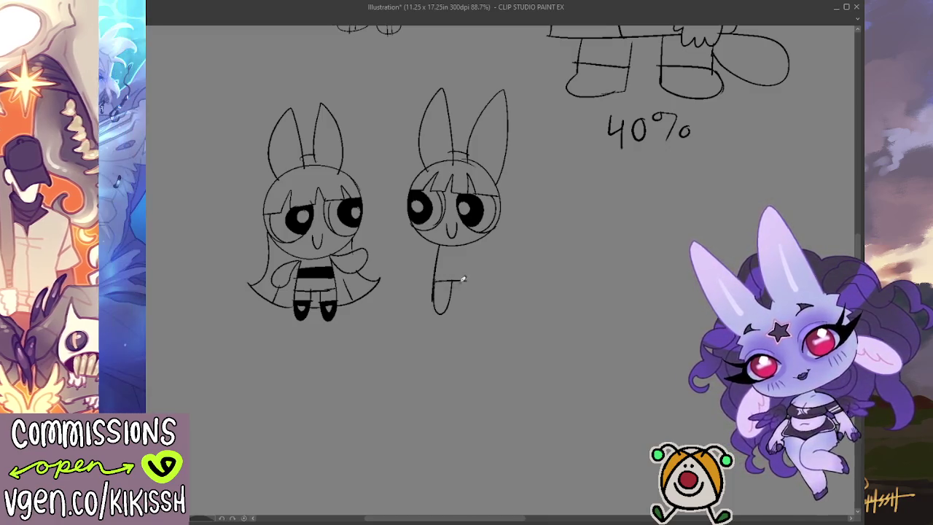
drag(465, 314, 478, 270)
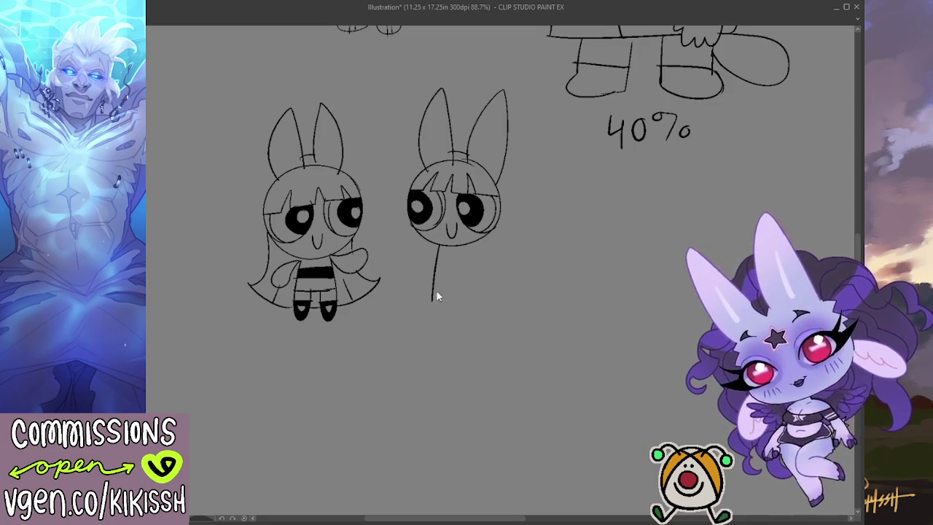
drag(432, 291, 474, 290)
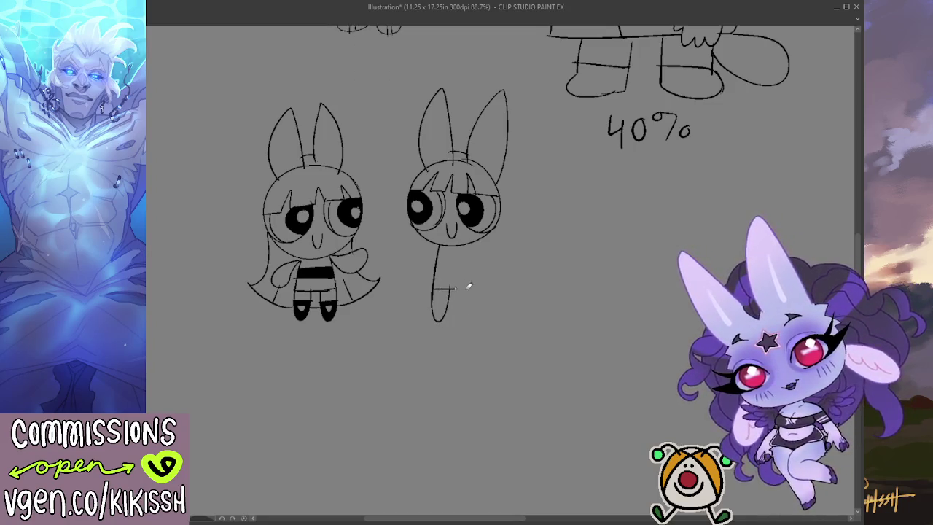
mouse_move(447, 320)
mouse_down()
mouse_move(458, 320)
mouse_move(475, 270)
mouse_move(462, 318)
mouse_move(479, 291)
mouse_up()
key(ctrl+z)
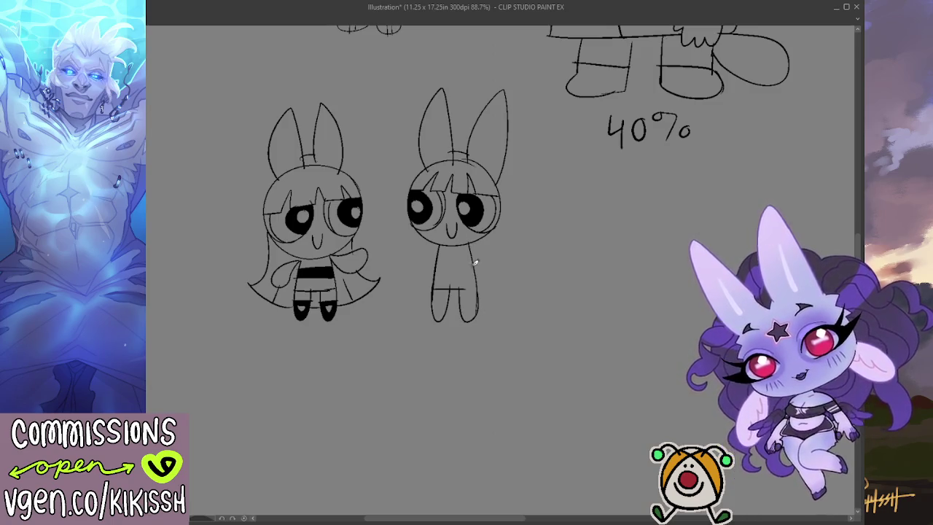
key(ctrl+z)
key(ctrl+z)
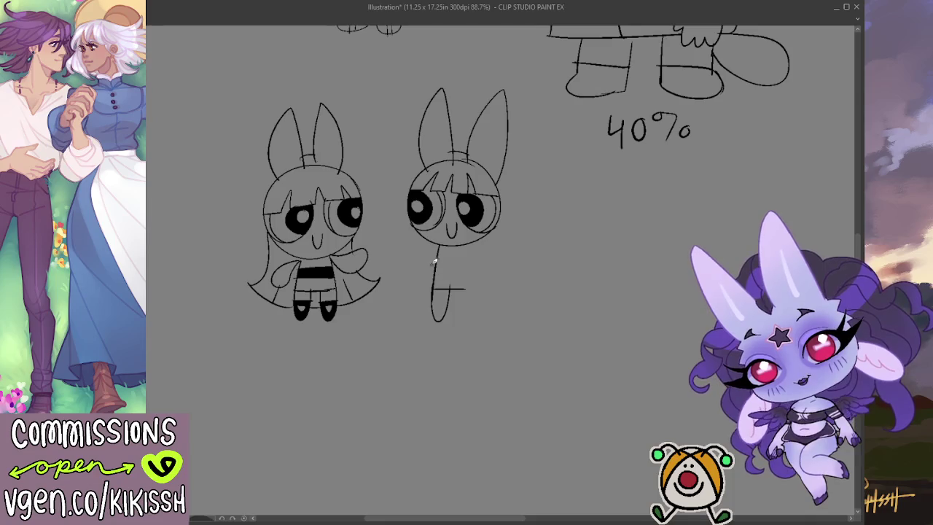
Add the left arm, the body's right side with right leg, and a line at the legs.
drag(441, 243, 414, 250)
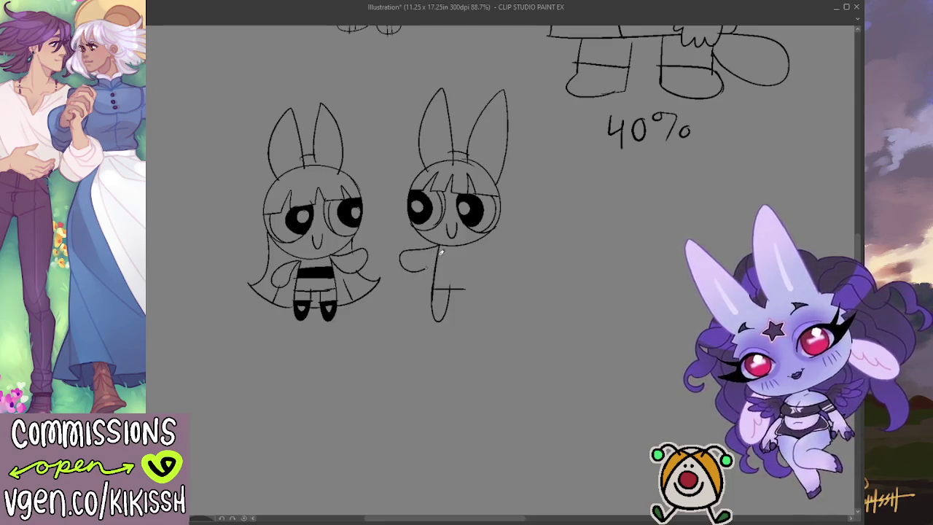
mouse_move(472, 240)
mouse_down()
mouse_move(472, 322)
mouse_move(455, 284)
mouse_move(451, 321)
mouse_move(448, 306)
mouse_up()
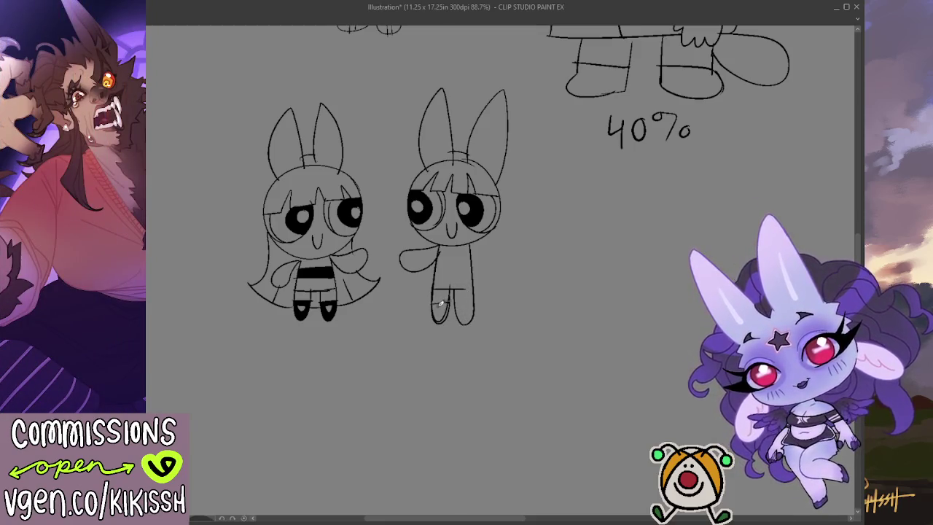
mouse_move(432, 299)
mouse_down()
mouse_move(471, 302)
mouse_move(471, 315)
mouse_move(446, 306)
mouse_up()
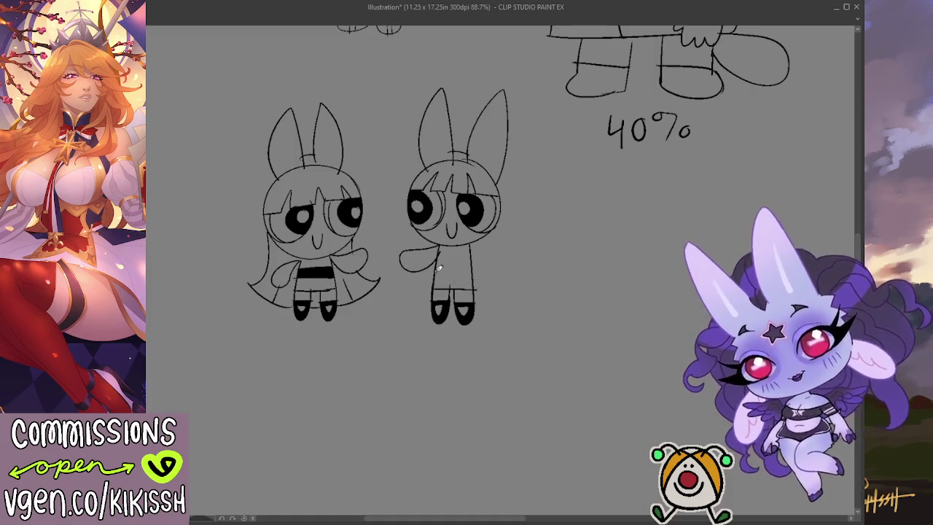
Draw the waistline, torso stripes and a closed right arm on the second girl.
drag(434, 270, 473, 269)
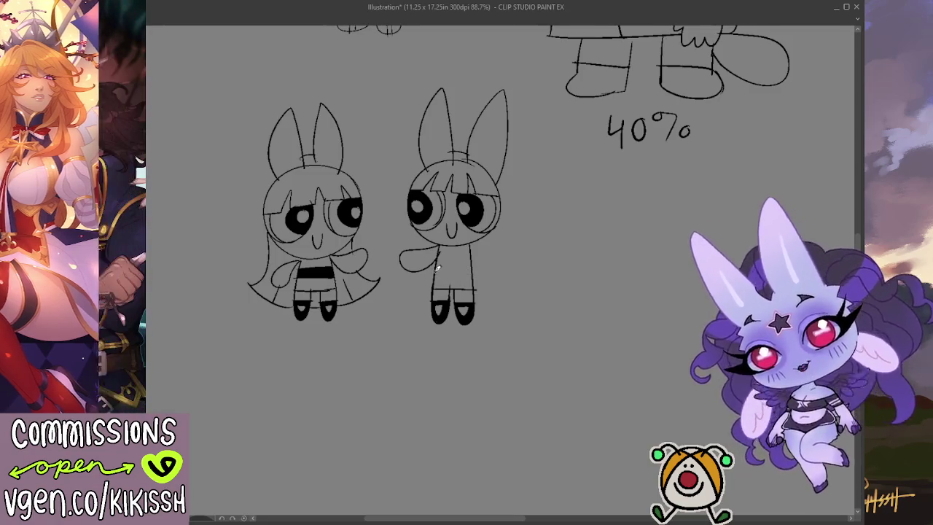
drag(436, 257, 474, 255)
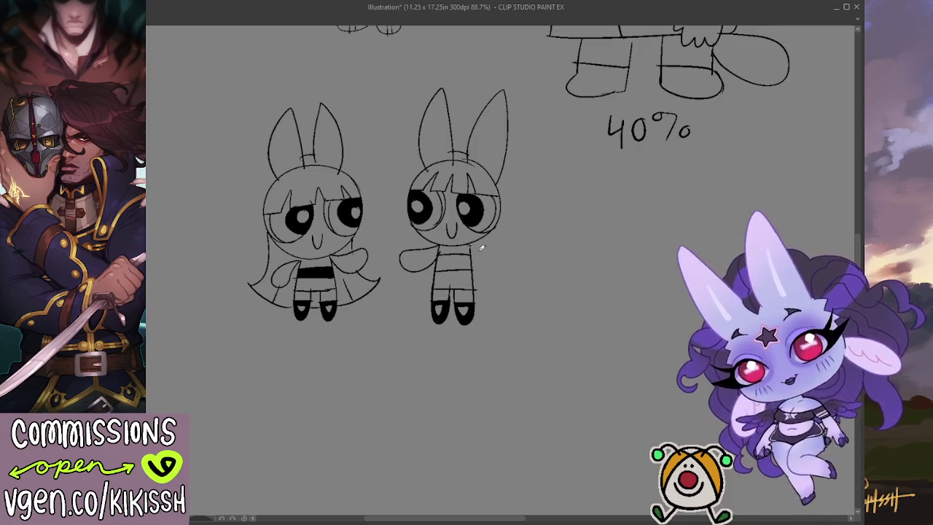
drag(472, 246, 500, 280)
mouse_move(478, 248)
mouse_down()
mouse_move(487, 279)
mouse_move(499, 277)
mouse_move(482, 268)
mouse_up()
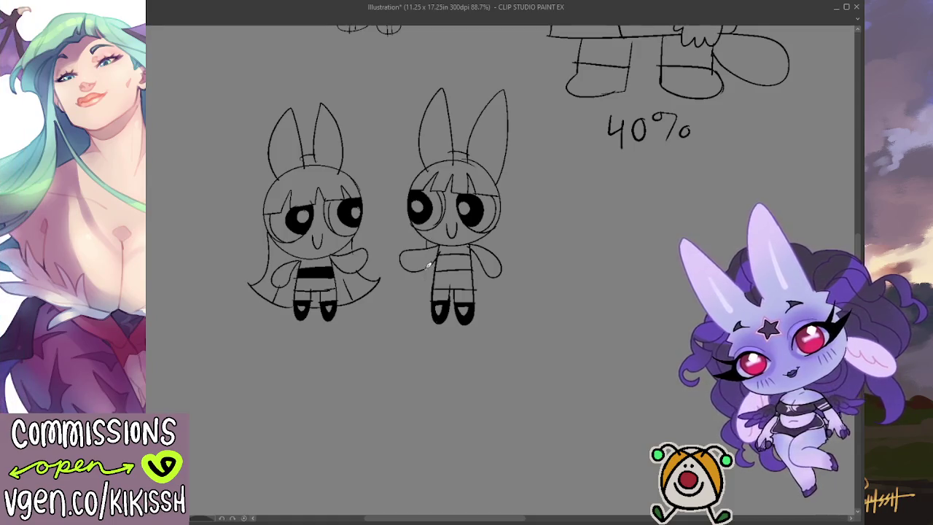
Draw long hair flowing along the right side of the body.
mouse_move(429, 265)
mouse_down()
mouse_move(406, 291)
mouse_move(444, 314)
mouse_move(462, 318)
mouse_move(503, 290)
mouse_up()
key(ctrl+z)
key(ctrl+z)
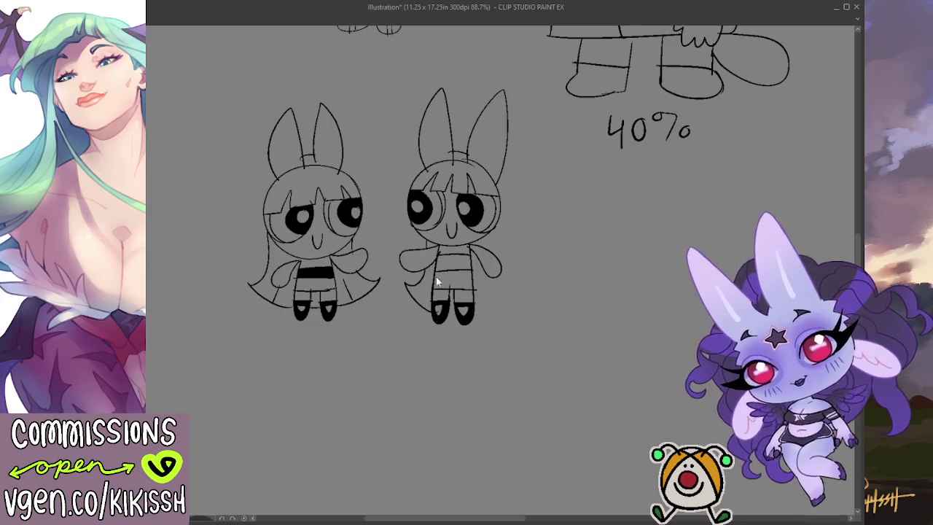
key(ctrl+z)
key(ctrl+z)
key(ctrl+z)
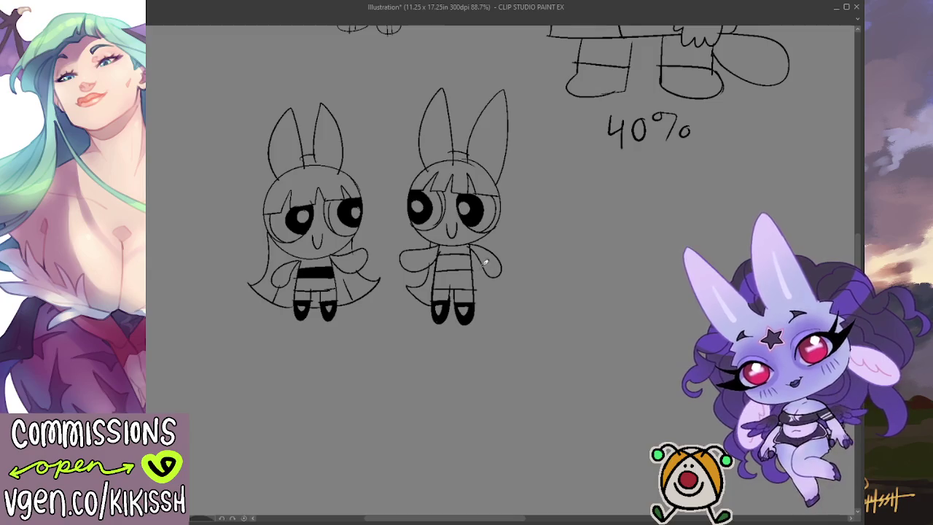
drag(486, 282, 504, 285)
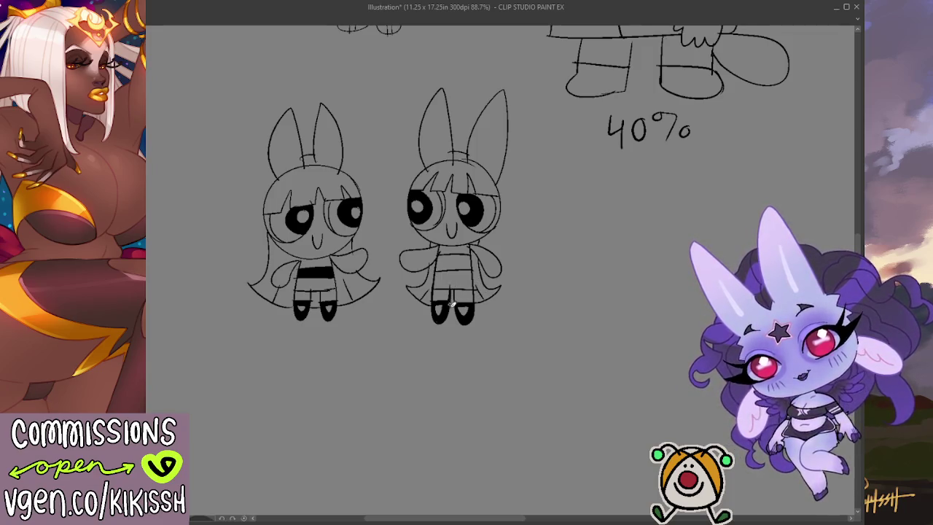
Erase stray leg lines and fill the second girl's top solid black.
key(e)
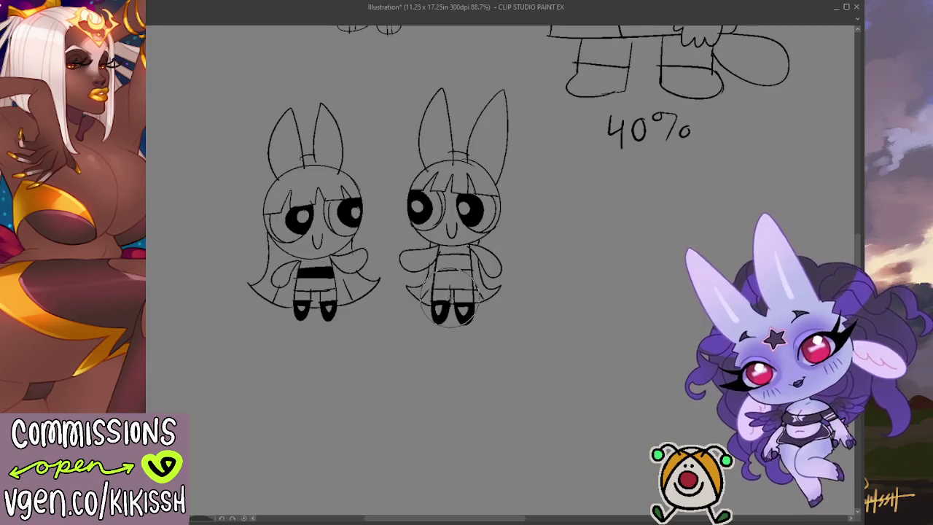
drag(449, 299, 453, 292)
key(p)
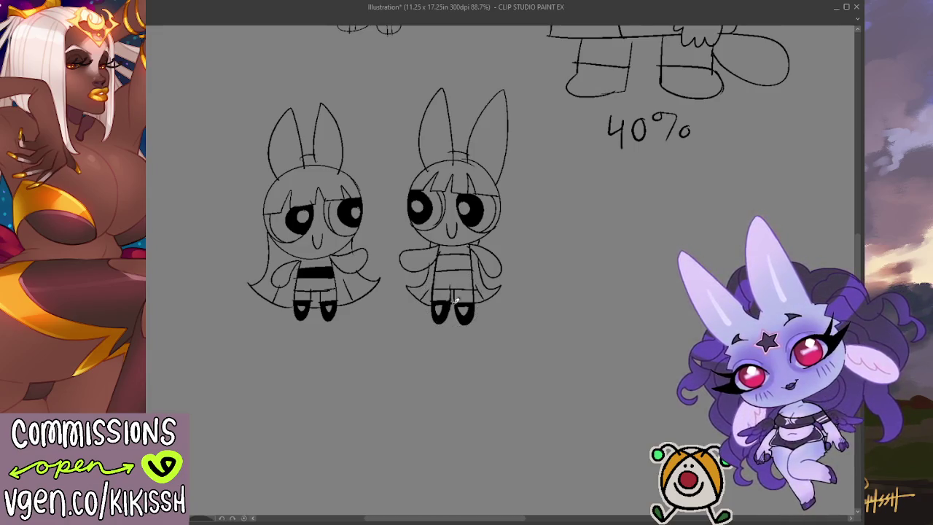
scroll(542, 252, up, 1)
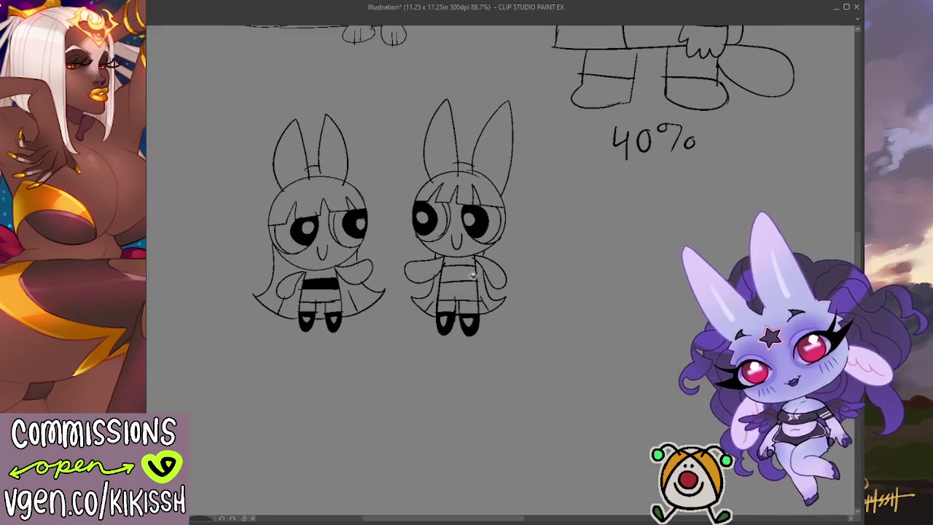
click(458, 275)
scroll(562, 219, down, 1)
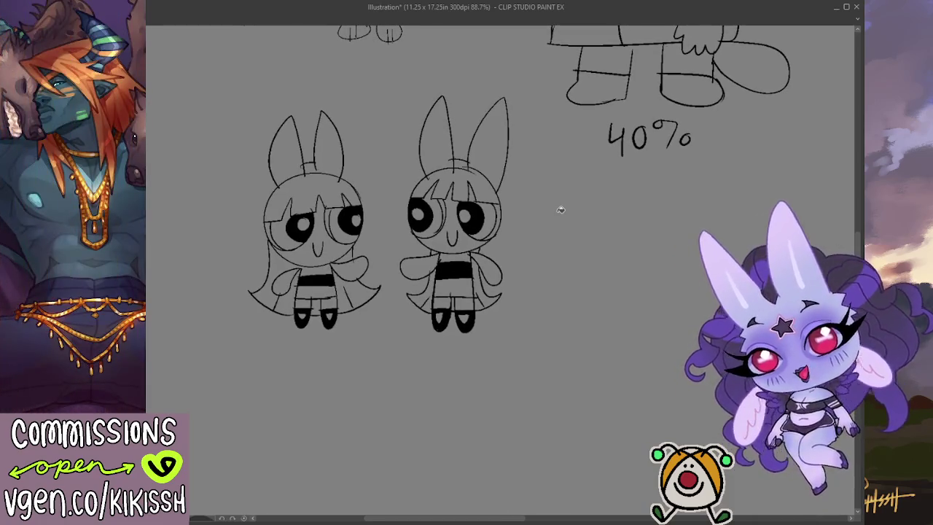